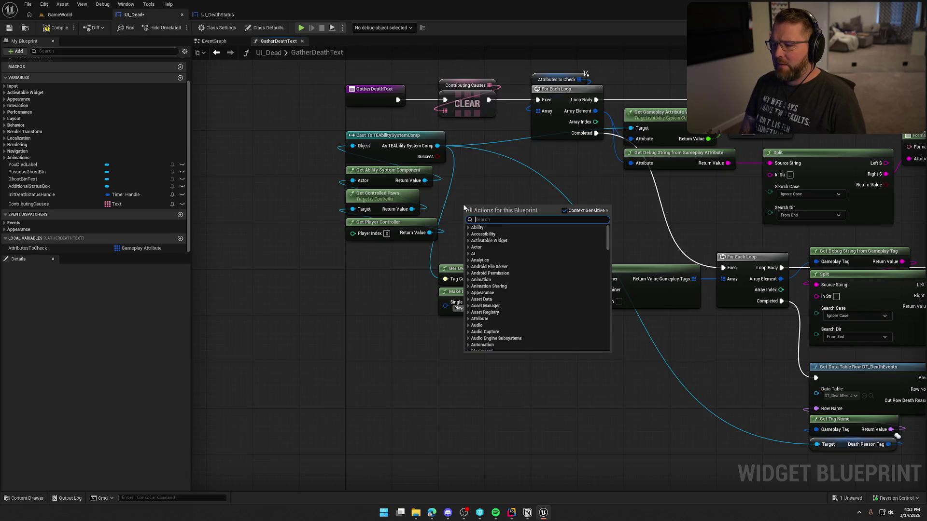
Step: Add a Get Owning Player Pawn node and wire it into Get Ability System Component's Actor input
{"action": "type", "text": "get"}
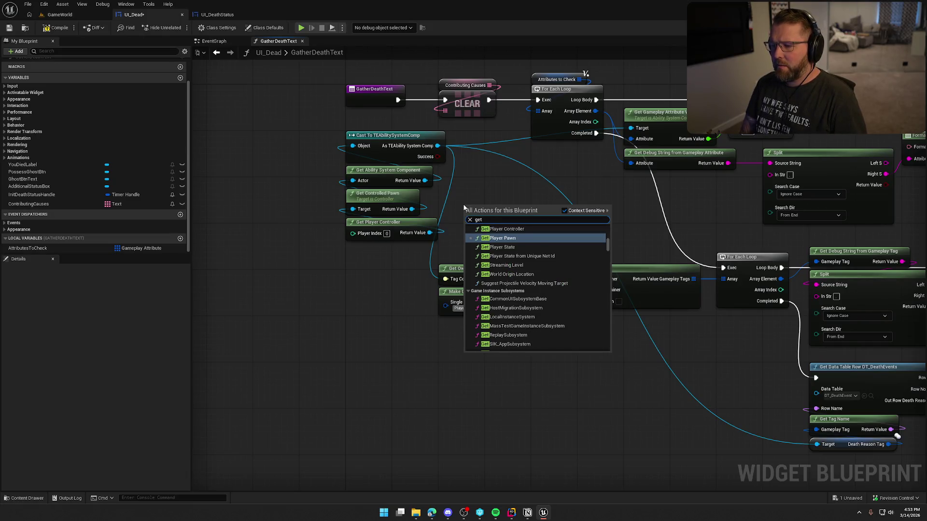
{"action": "type", "text": " owning"}
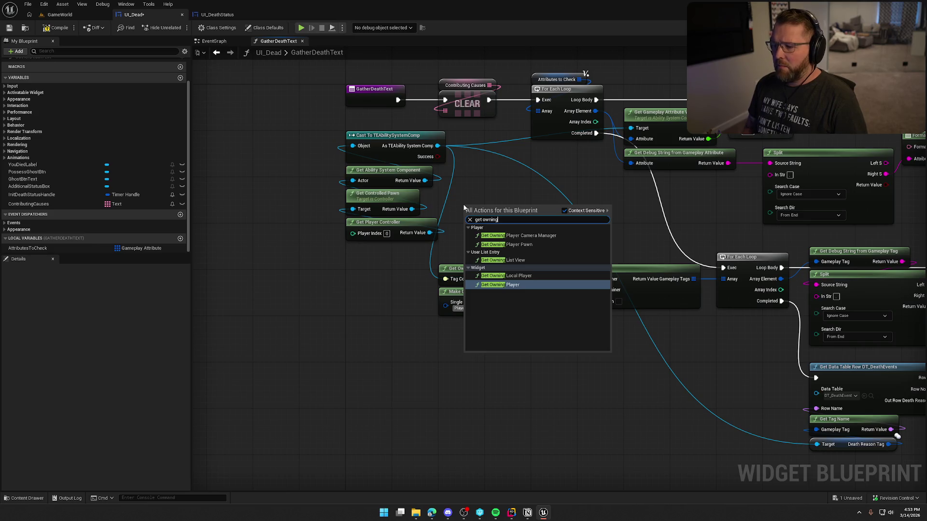
{"action": "left_click", "coordinate": [512, 285]}
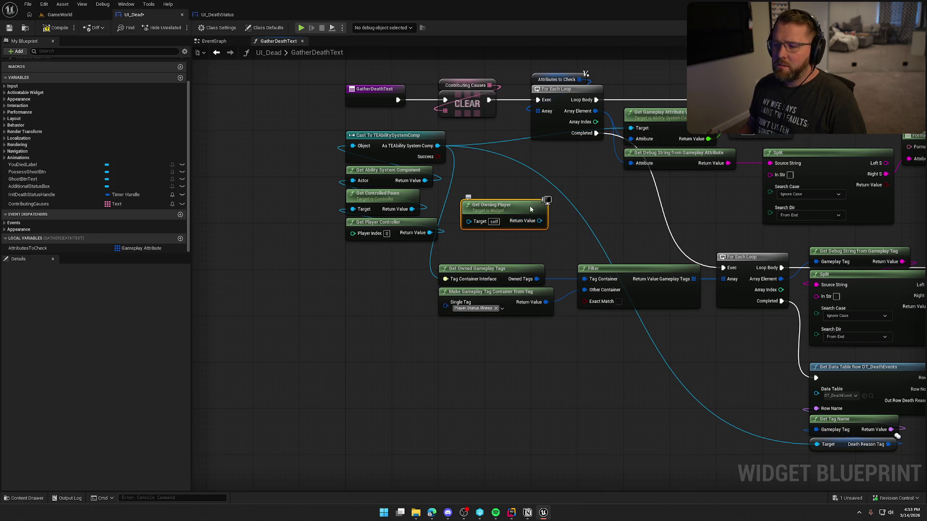
{"action": "left_click_drag", "start_coordinate": [529, 206], "coordinate": [338, 275]}
{"action": "right_click", "coordinate": [466, 199]}
{"action": "type", "text": "get o"}
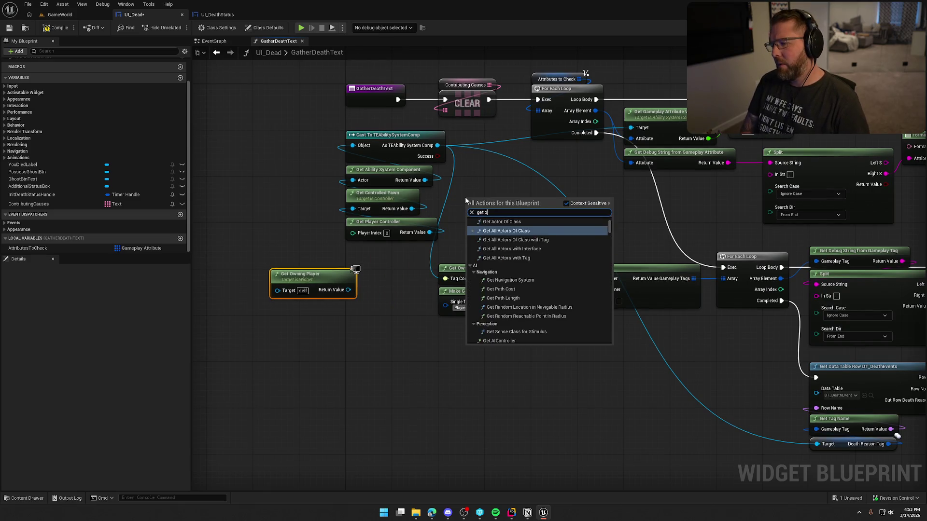
{"action": "type", "text": "wning player"}
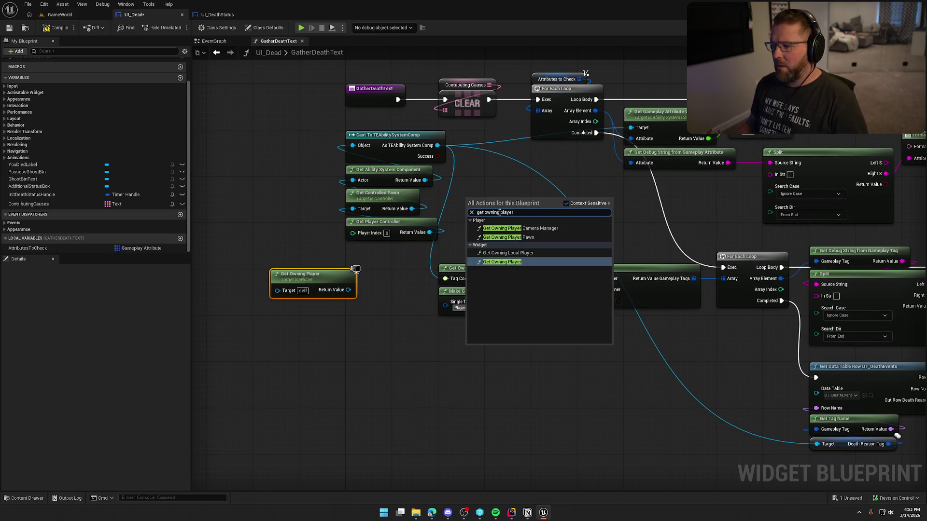
{"action": "left_click", "coordinate": [508, 237]}
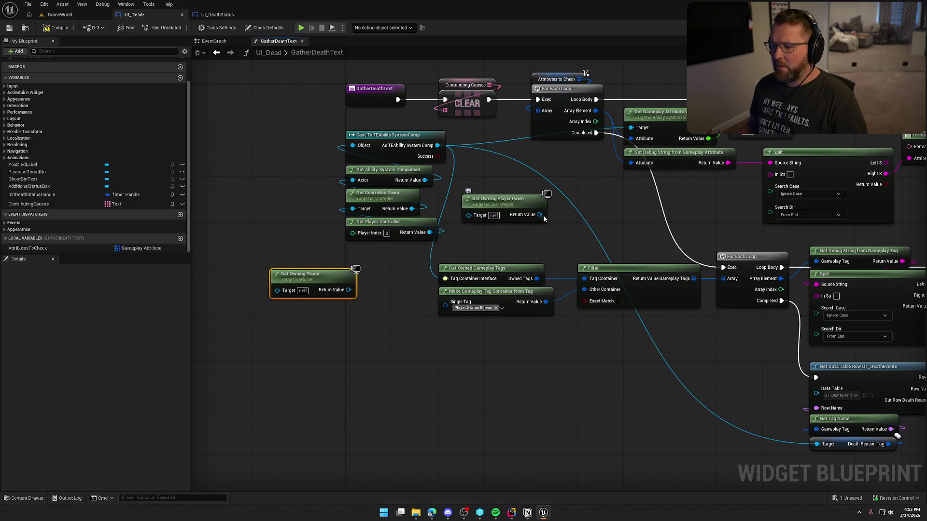
{"action": "left_click_drag", "start_coordinate": [539, 215], "coordinate": [353, 180]}
Step: Delete the three old controller and pawn nodes, tidy the graph and save UI_Dead
{"action": "mouse_move", "coordinate": [387, 312]}
{"action": "left_mouse_down"}
{"action": "mouse_move", "coordinate": [361, 257]}
{"action": "mouse_move", "coordinate": [303, 202]}
{"action": "left_mouse_up"}
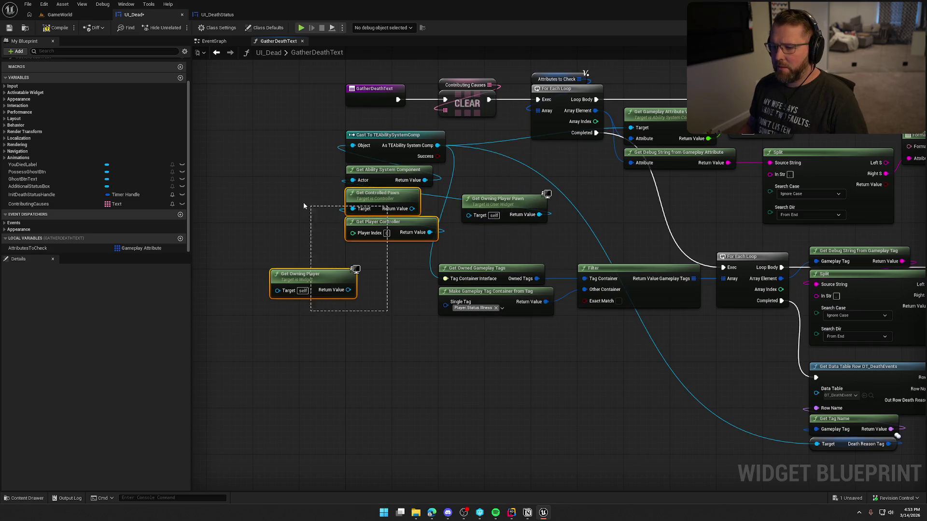
{"action": "key", "text": "Delete"}
{"action": "mouse_move", "coordinate": [502, 204]}
{"action": "left_mouse_down"}
{"action": "mouse_move", "coordinate": [382, 215]}
{"action": "mouse_move", "coordinate": [386, 198]}
{"action": "left_mouse_up"}
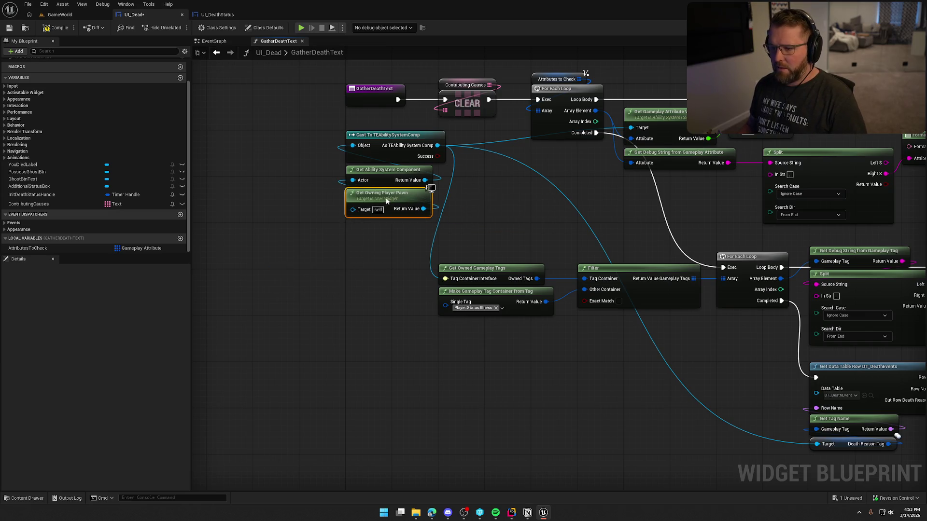
{"action": "key", "text": "ctrl+s"}
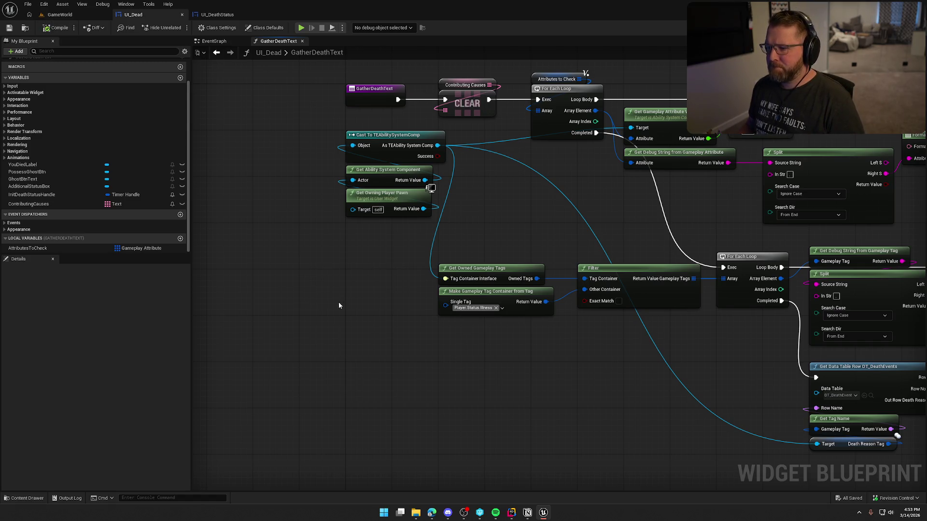
{"action": "scroll", "coordinate": [339, 305], "scroll_direction": "down", "scroll_amount": 3}
{"action": "left_click_drag", "start_coordinate": [364, 349], "coordinate": [375, 352]}
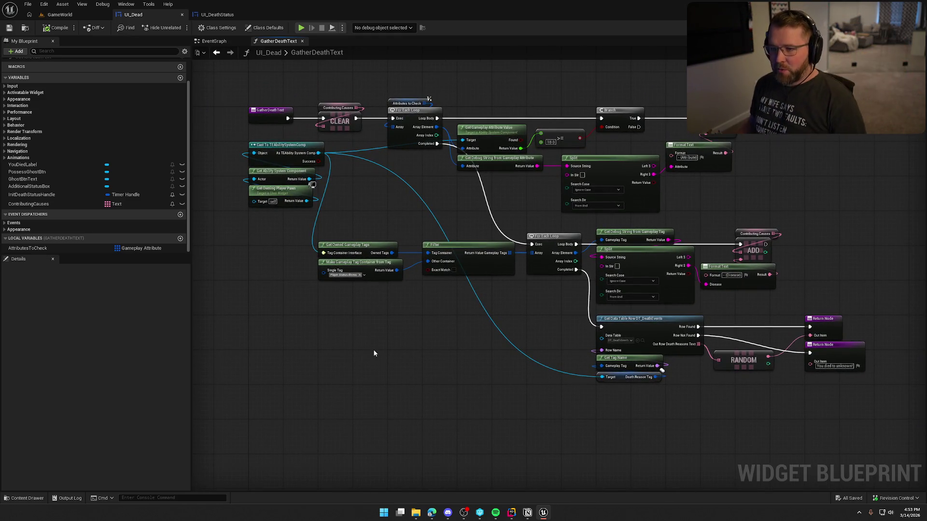
Step: In UI_Dead's event graph, bring the AddDeathStatus event and the space below it into view
{"action": "left_click", "coordinate": [217, 52]}
{"action": "mouse_move", "coordinate": [387, 175]}
{"action": "left_mouse_down"}
{"action": "mouse_move", "coordinate": [459, 332]}
{"action": "mouse_move", "coordinate": [522, 319]}
{"action": "mouse_move", "coordinate": [377, 208]}
{"action": "left_mouse_up"}
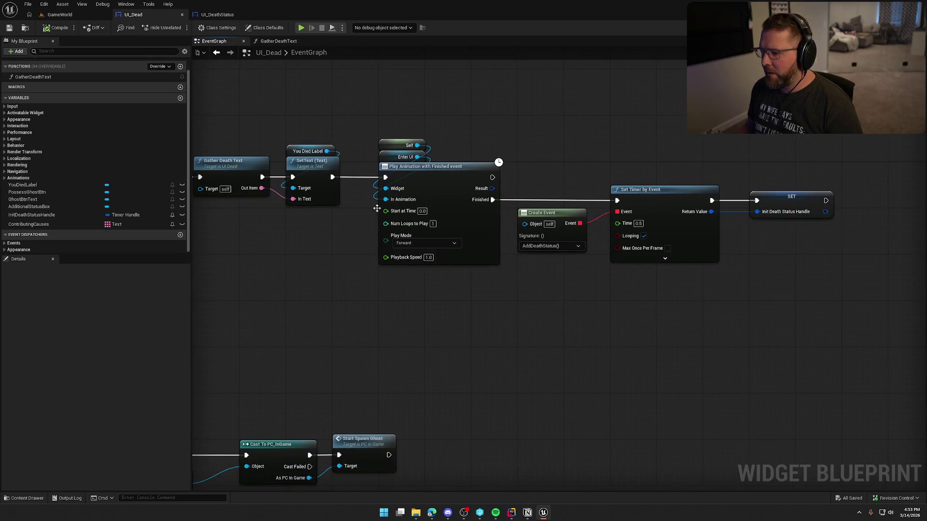
{"action": "scroll", "coordinate": [547, 371], "scroll_direction": "down", "scroll_amount": 4}
{"action": "left_click_drag", "start_coordinate": [567, 391], "coordinate": [321, 180]}
{"action": "scroll", "coordinate": [338, 203], "scroll_direction": "up", "scroll_amount": 4}
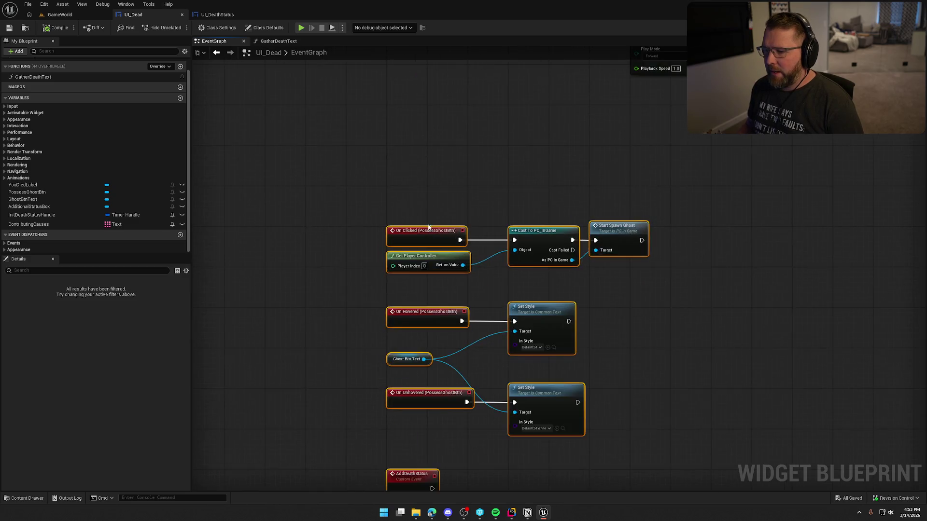
{"action": "mouse_move", "coordinate": [413, 243]}
{"action": "left_mouse_down"}
{"action": "mouse_move", "coordinate": [383, 327]}
{"action": "mouse_move", "coordinate": [384, 195]}
{"action": "left_mouse_up"}
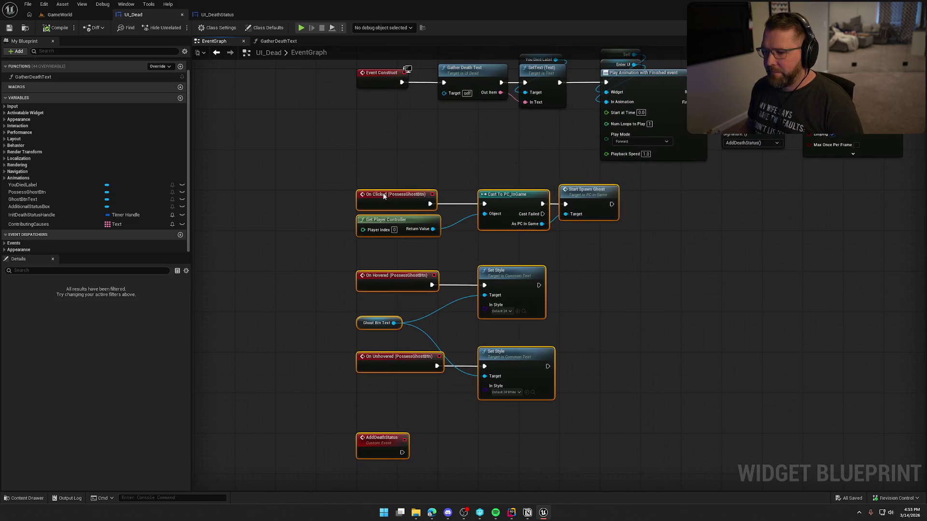
{"action": "left_click", "coordinate": [637, 259]}
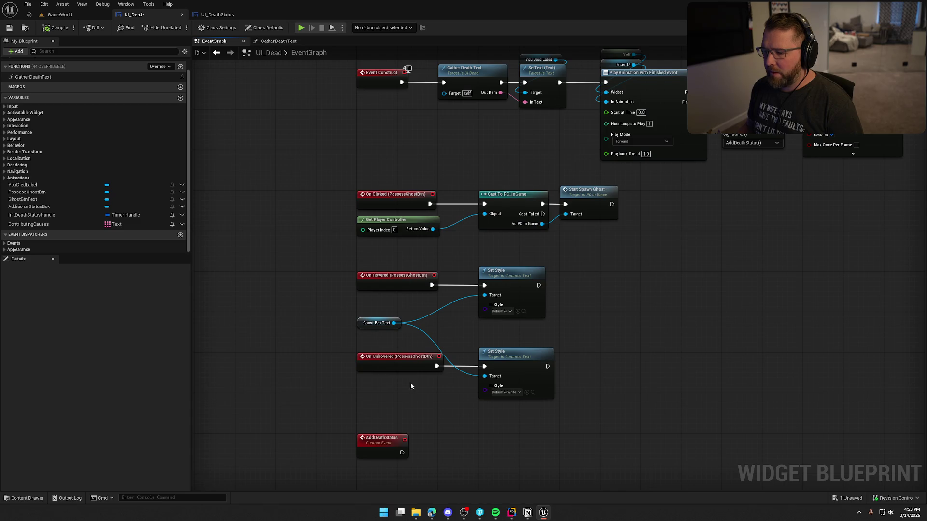
{"action": "mouse_move", "coordinate": [410, 386]}
{"action": "left_mouse_down"}
{"action": "mouse_move", "coordinate": [585, 320]}
{"action": "mouse_move", "coordinate": [653, 230]}
{"action": "left_mouse_up"}
{"action": "left_click_drag", "start_coordinate": [749, 243], "coordinate": [460, 121]}
{"action": "mouse_move", "coordinate": [515, 323]}
{"action": "left_mouse_down"}
{"action": "mouse_move", "coordinate": [647, 270]}
{"action": "mouse_move", "coordinate": [581, 124]}
{"action": "left_mouse_up"}
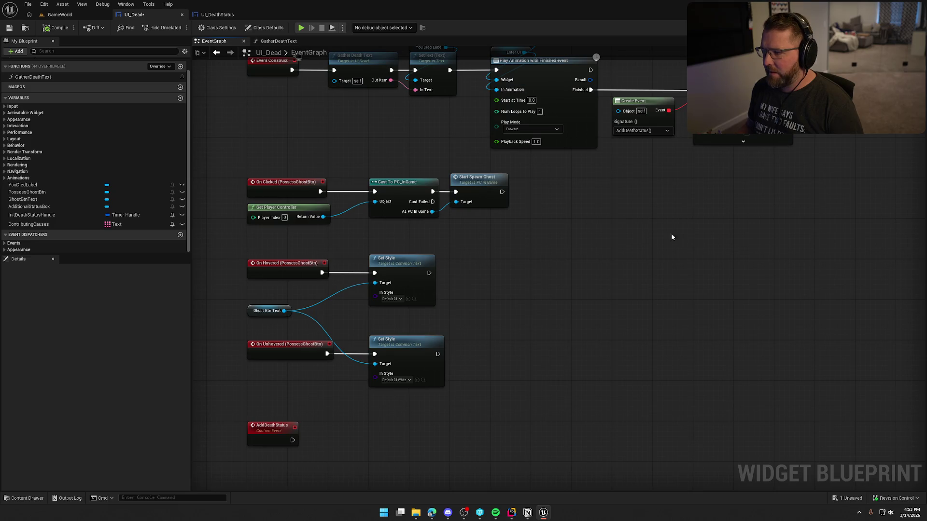
{"action": "left_click_drag", "start_coordinate": [487, 421], "coordinate": [500, 334]}
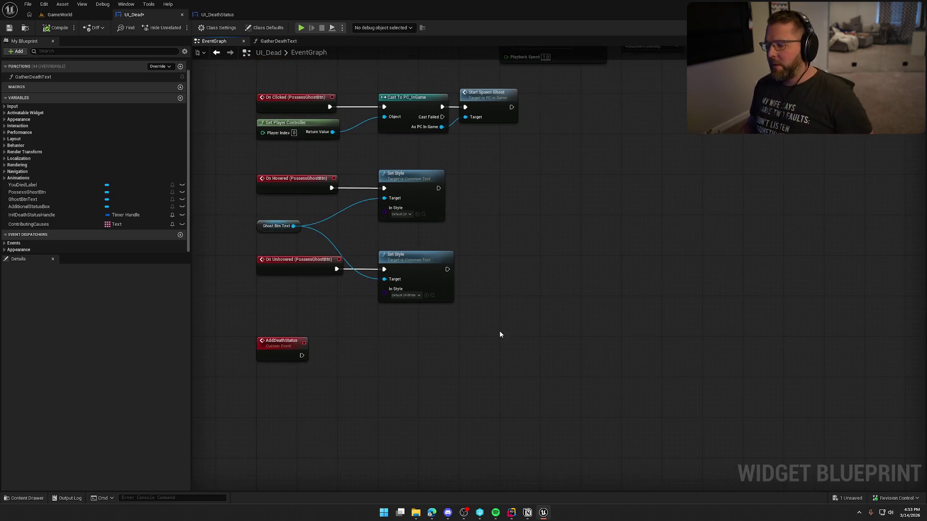
{"action": "left_click_drag", "start_coordinate": [418, 362], "coordinate": [451, 340]}
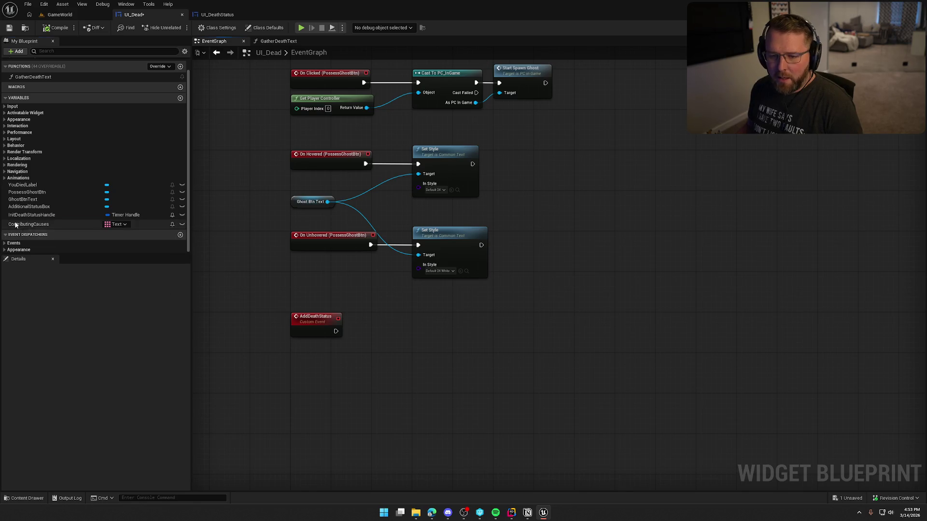
Step: Place a Contributing Causes getter with a Get (a ref) array node beside it
{"action": "left_click_drag", "start_coordinate": [29, 224], "coordinate": [297, 348]}
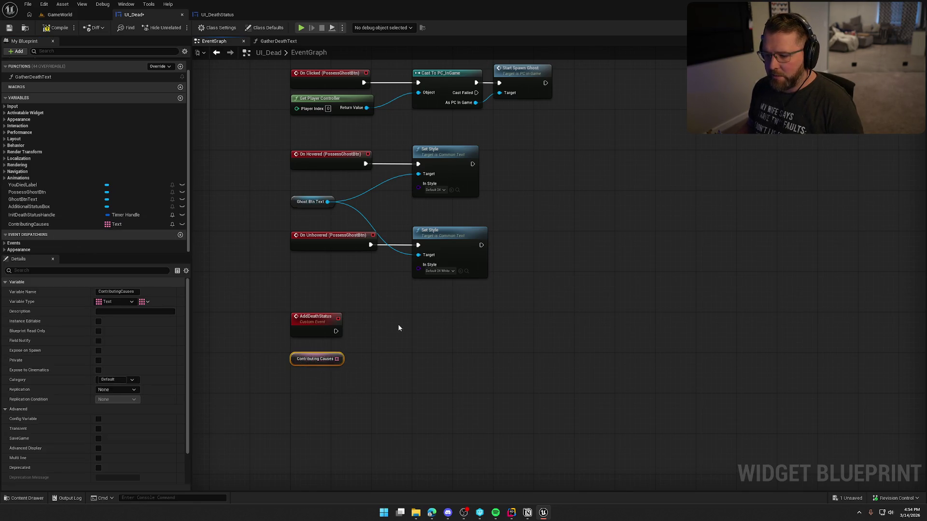
{"action": "left_click_drag", "start_coordinate": [388, 327], "coordinate": [376, 323]}
{"action": "left_click_drag", "start_coordinate": [333, 355], "coordinate": [336, 357]}
{"action": "type", "text": "get"}
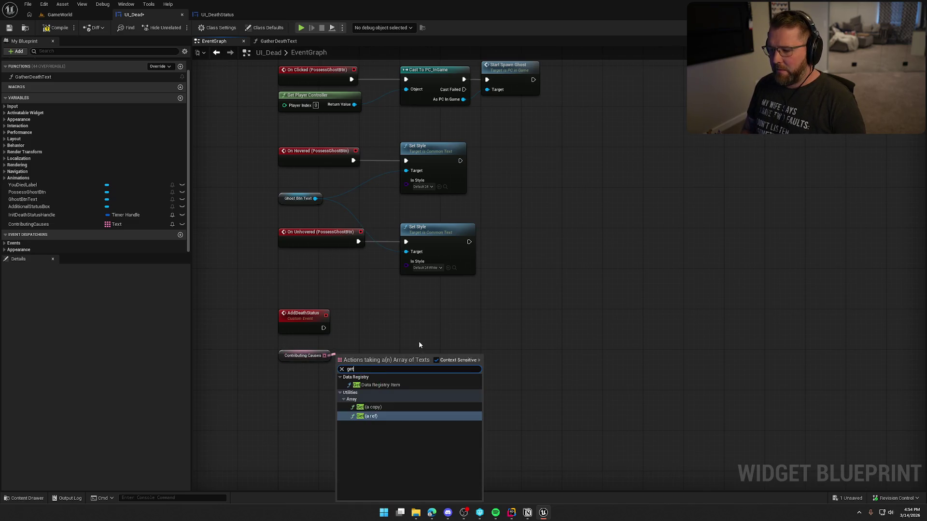
{"action": "key", "text": "Return"}
{"action": "scroll", "coordinate": [374, 345], "scroll_direction": "up", "scroll_amount": 1}
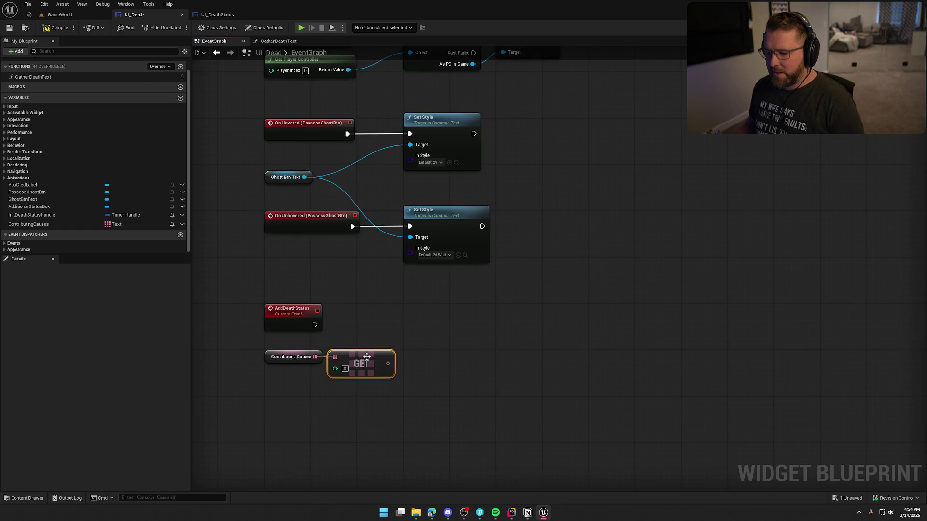
{"action": "left_click_drag", "start_coordinate": [363, 369], "coordinate": [392, 363]}
{"action": "left_click", "coordinate": [415, 321]}
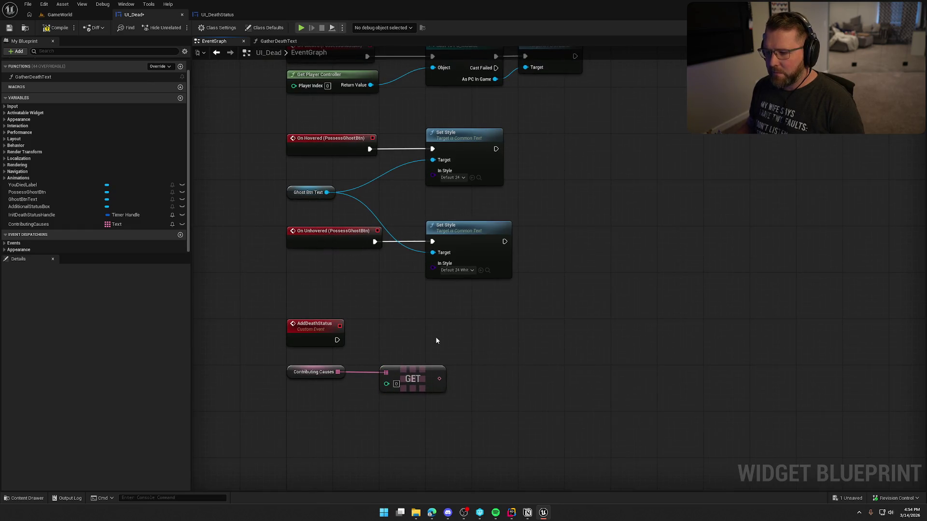
Step: Add a Create Widget node after AddDeathStatus with UI_DeathStatus as its class
{"action": "mouse_move", "coordinate": [336, 340]}
{"action": "left_mouse_down"}
{"action": "mouse_move", "coordinate": [504, 343]}
{"action": "mouse_move", "coordinate": [519, 327]}
{"action": "mouse_move", "coordinate": [522, 334]}
{"action": "left_mouse_up"}
{"action": "type", "text": "create wi"}
{"action": "key", "text": "Return"}
{"action": "left_click", "coordinate": [501, 358]}
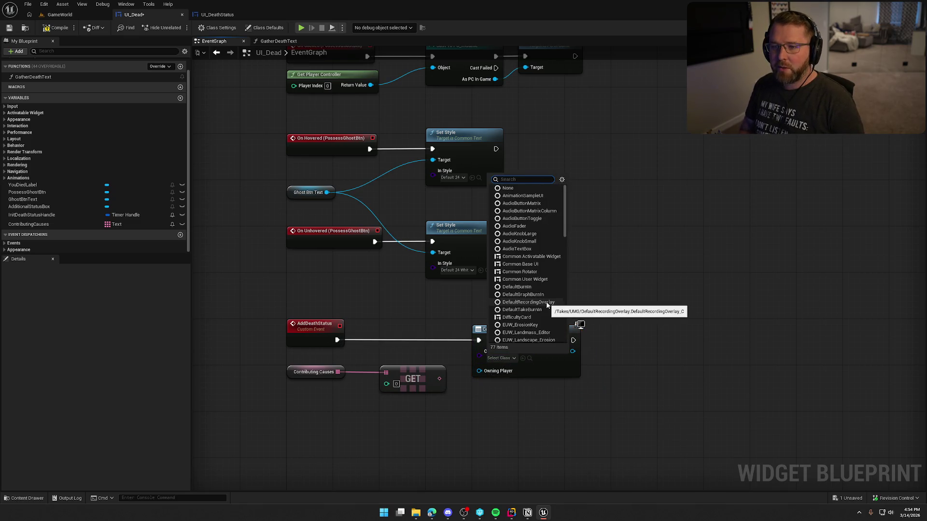
{"action": "type", "text": "death"}
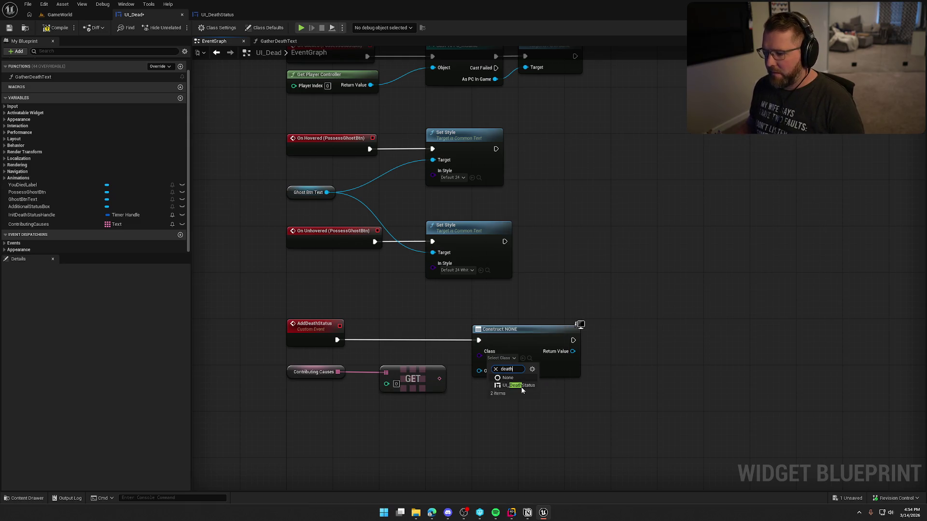
{"action": "left_click", "coordinate": [512, 388]}
{"action": "left_click", "coordinate": [198, 14]}
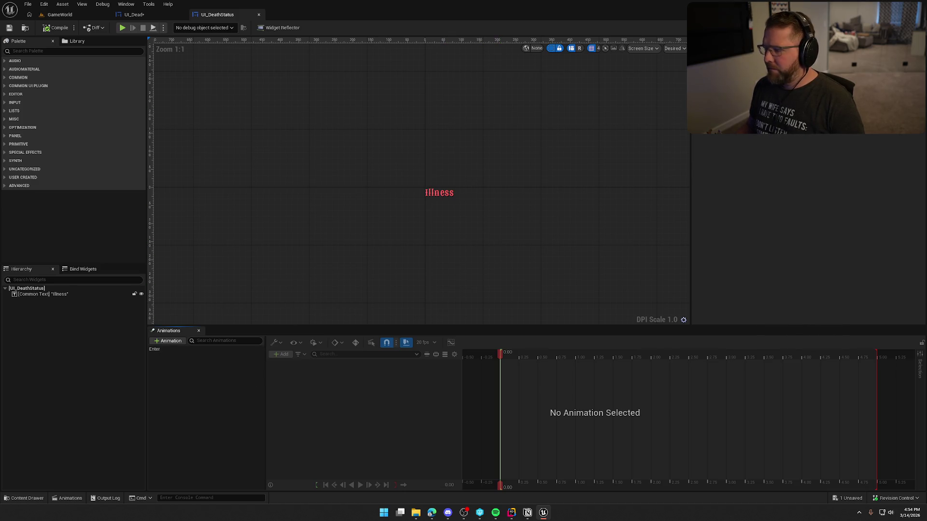
Step: Move the Enter node above Play Animation Forward, then rename the Illness text widget
{"action": "left_click", "coordinate": [907, 28]}
{"action": "left_click_drag", "start_coordinate": [368, 165], "coordinate": [425, 117]}
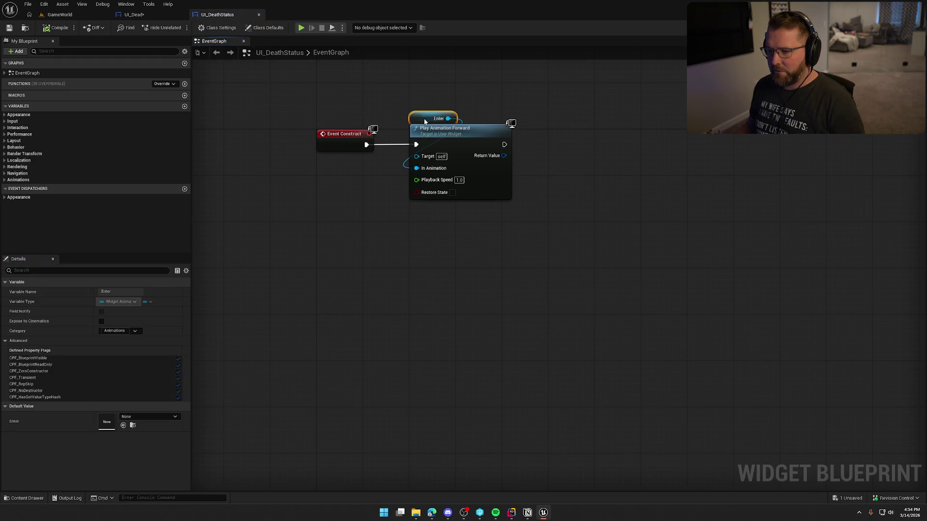
{"action": "left_click", "coordinate": [390, 90]}
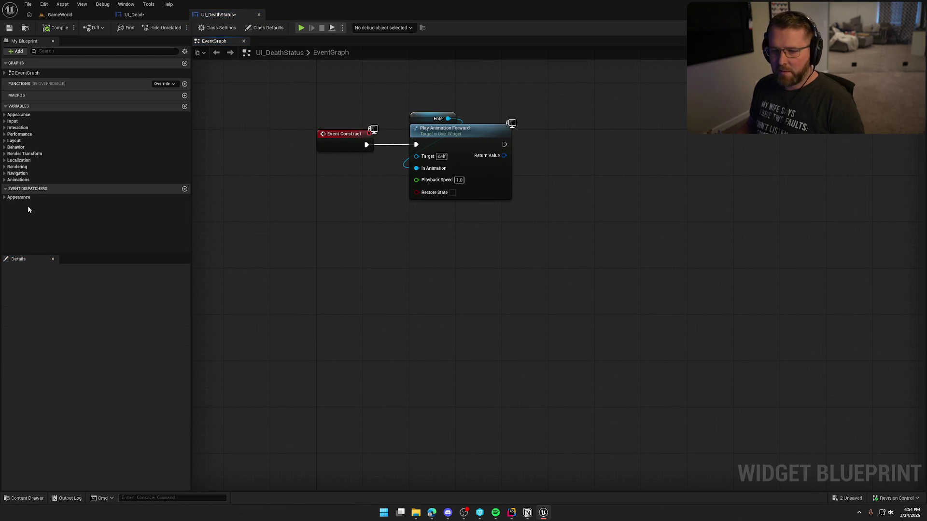
{"action": "left_click", "coordinate": [907, 27]}
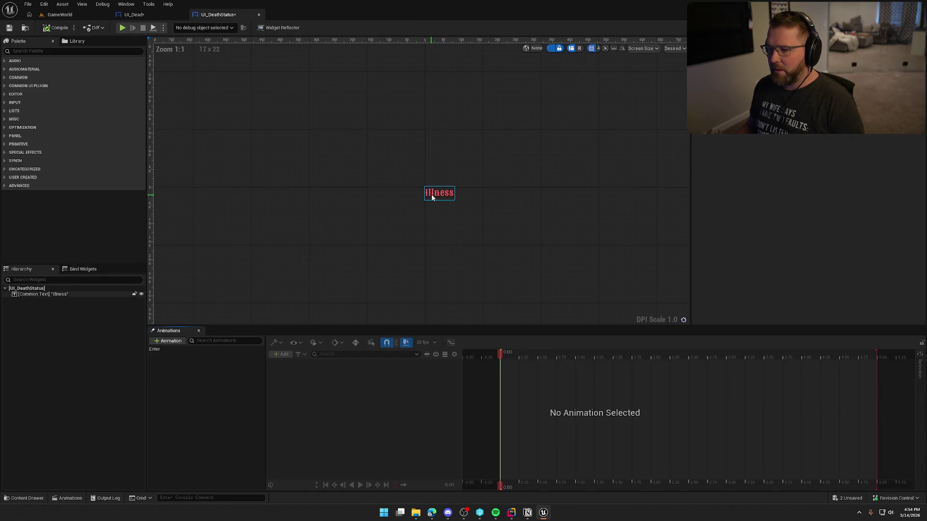
{"action": "left_click", "coordinate": [432, 197]}
{"action": "key", "text": "Return"}
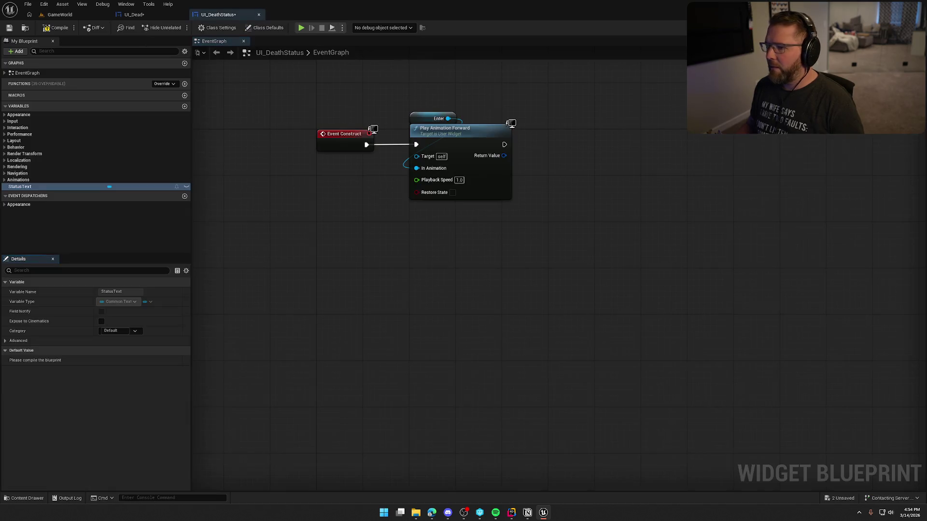
Step: Undo an accidental move and shift Play Animation Forward and Enter slightly left
{"action": "left_click", "coordinate": [476, 139]}
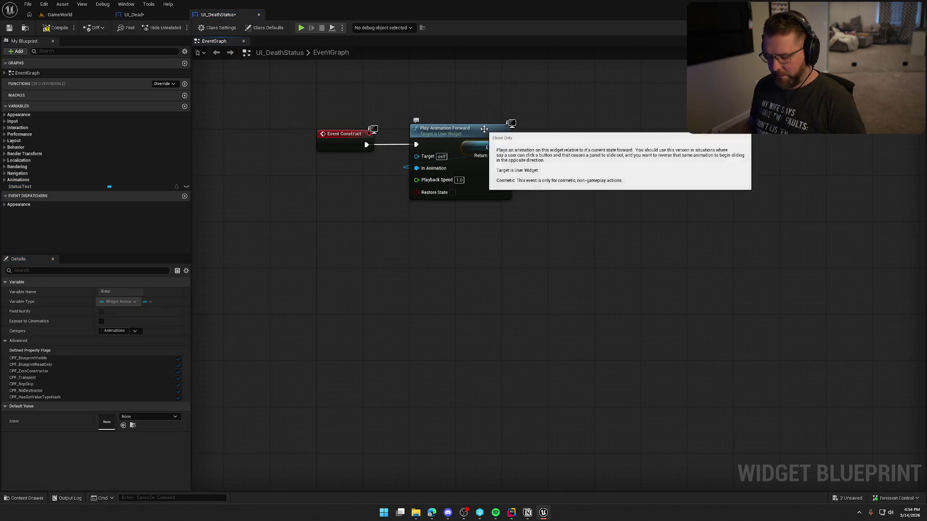
{"action": "left_click", "coordinate": [484, 136]}
{"action": "key", "text": "ctrl+z"}
{"action": "left_click_drag", "start_coordinate": [592, 136], "coordinate": [579, 138]}
{"action": "left_click", "coordinate": [482, 107]}
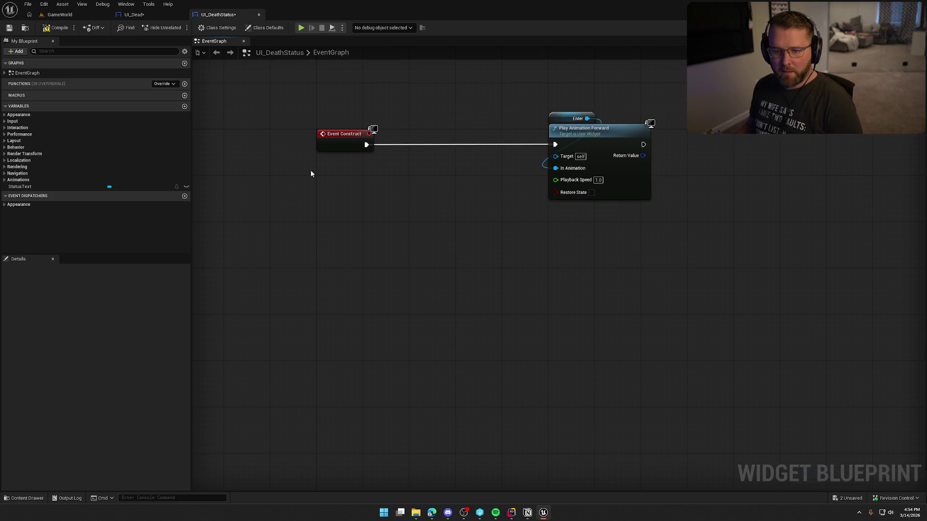
Step: Add SetText on Status Text and chain Event Construct → SetText → Play Animation Forward
{"action": "mouse_move", "coordinate": [19, 186]}
{"action": "left_mouse_down"}
{"action": "mouse_move", "coordinate": [462, 107]}
{"action": "mouse_move", "coordinate": [459, 133]}
{"action": "left_mouse_up"}
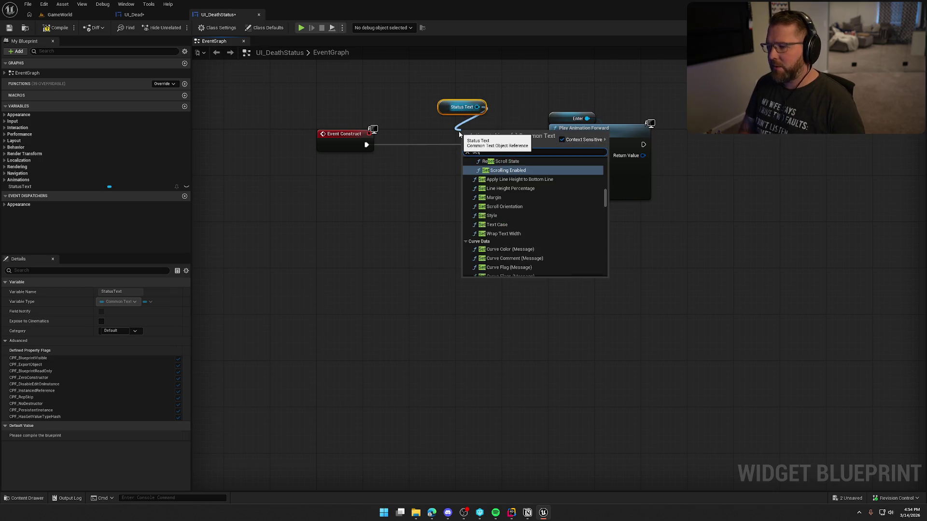
{"action": "type", "text": "set text"}
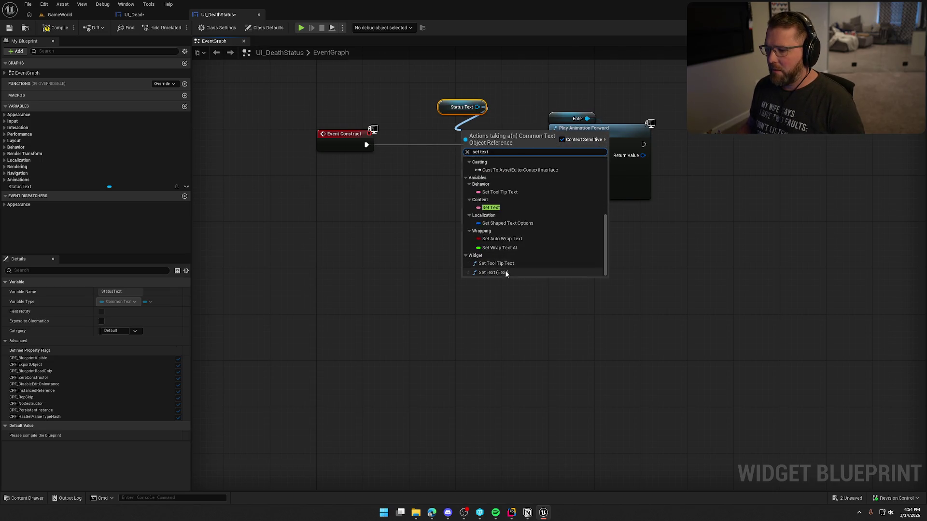
{"action": "left_click", "coordinate": [505, 270]}
{"action": "left_click_drag", "start_coordinate": [462, 150], "coordinate": [366, 145]}
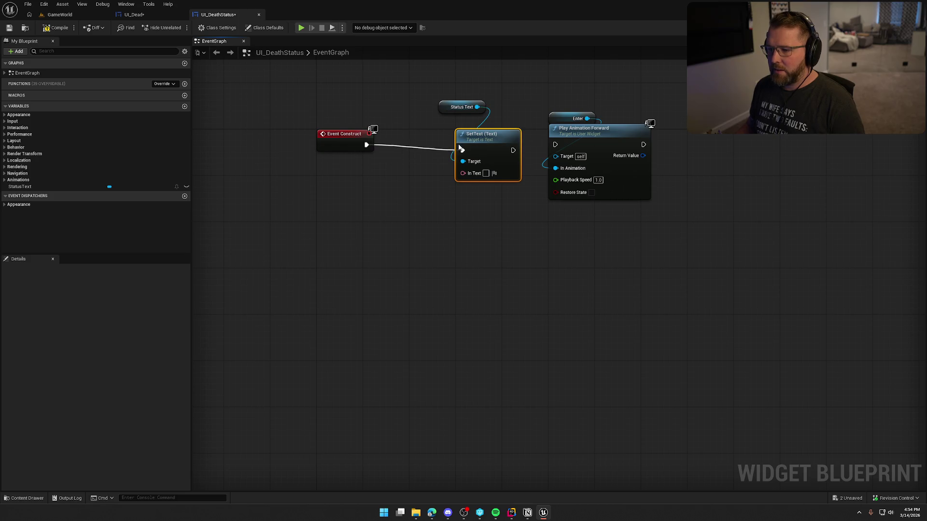
{"action": "left_click_drag", "start_coordinate": [458, 145], "coordinate": [413, 139]}
{"action": "left_click_drag", "start_coordinate": [444, 110], "coordinate": [415, 121]}
{"action": "left_click_drag", "start_coordinate": [467, 145], "coordinate": [555, 145]}
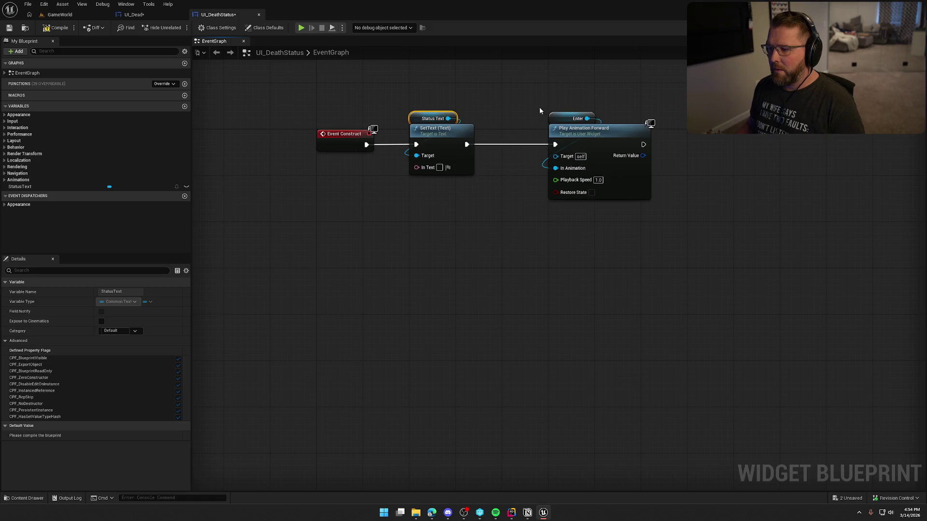
{"action": "left_click_drag", "start_coordinate": [540, 106], "coordinate": [627, 159]}
{"action": "left_click_drag", "start_coordinate": [583, 144], "coordinate": [535, 144]}
{"action": "left_click", "coordinate": [465, 189]}
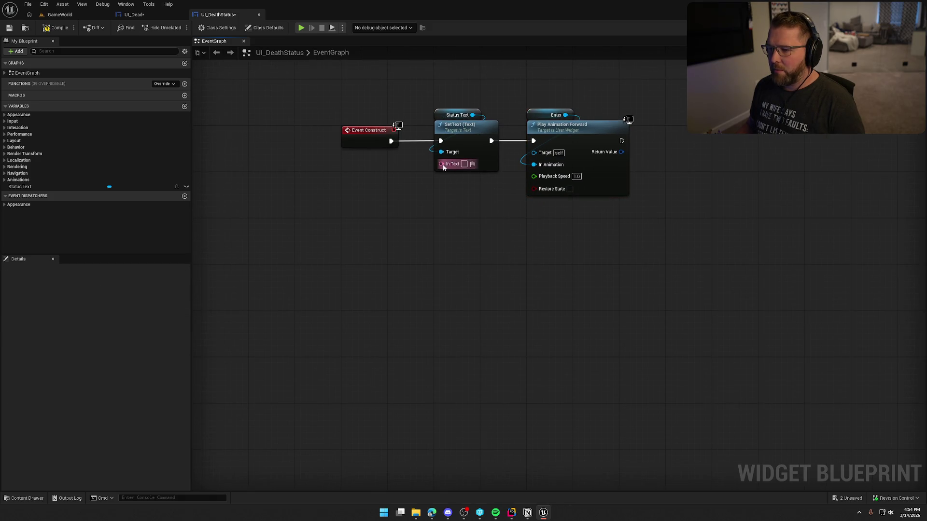
Step: Promote SetText's In Text input to a new variable named Status
{"action": "left_click_drag", "start_coordinate": [441, 163], "coordinate": [419, 184]}
{"action": "left_click", "coordinate": [439, 211]}
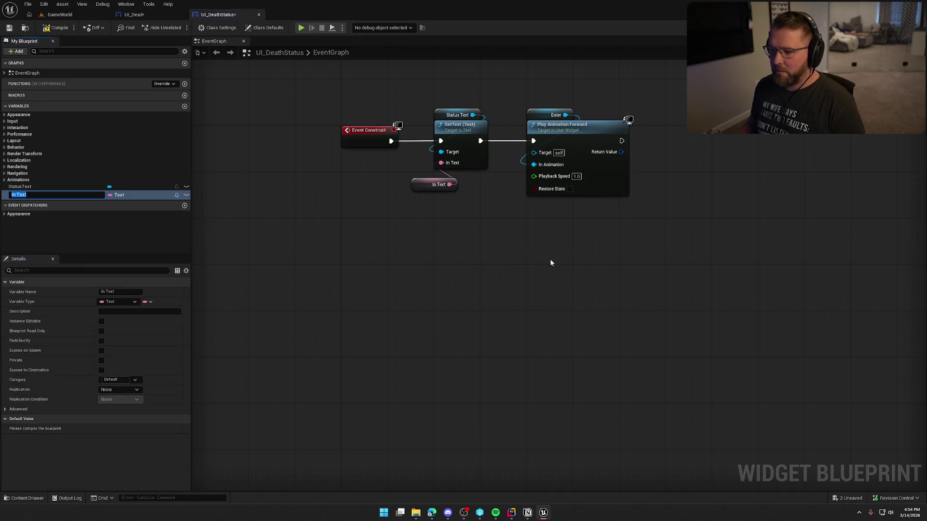
{"action": "type", "text": "Status"}
{"action": "key", "text": "Return"}
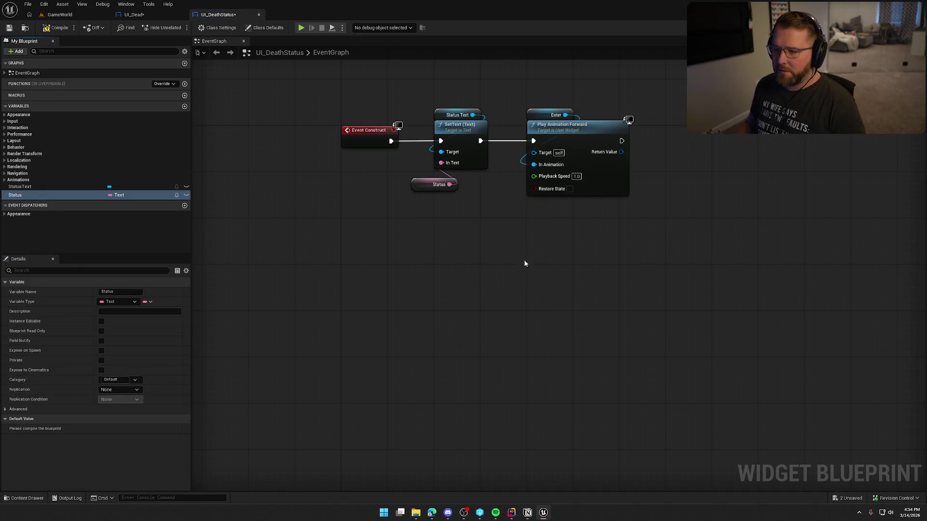
{"action": "left_click", "coordinate": [452, 180]}
{"action": "left_click", "coordinate": [338, 184]}
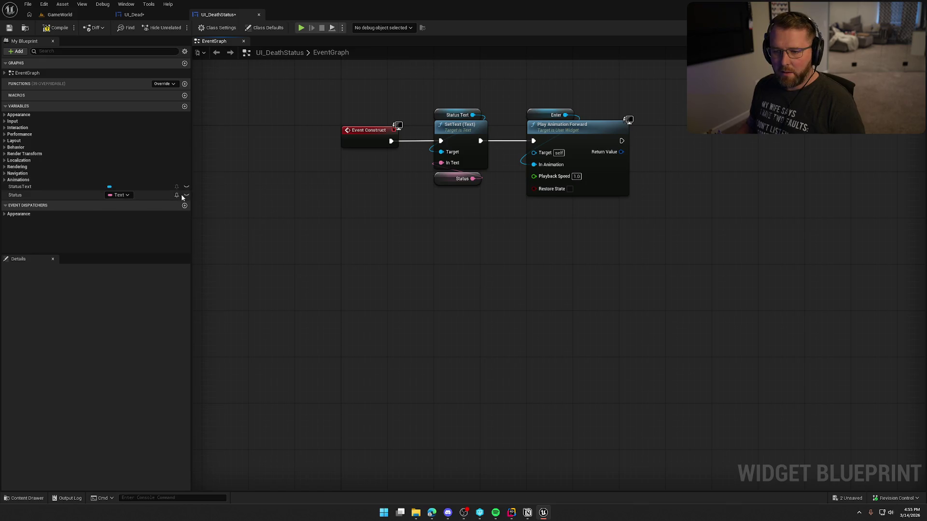
Step: Expose Status on spawn, compile after checking out the asset, set its default to Status, and save
{"action": "left_click", "coordinate": [85, 196]}
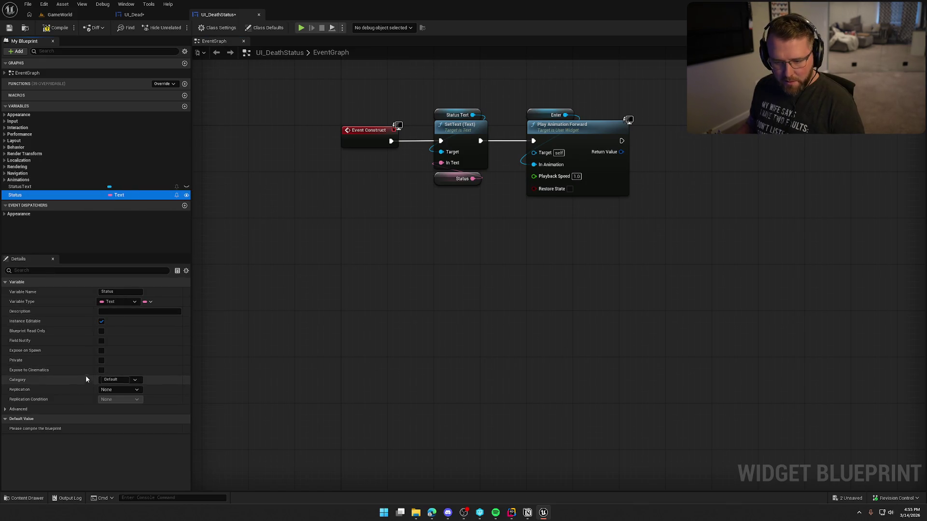
{"action": "left_click", "coordinate": [102, 351]}
{"action": "left_click", "coordinate": [53, 28]}
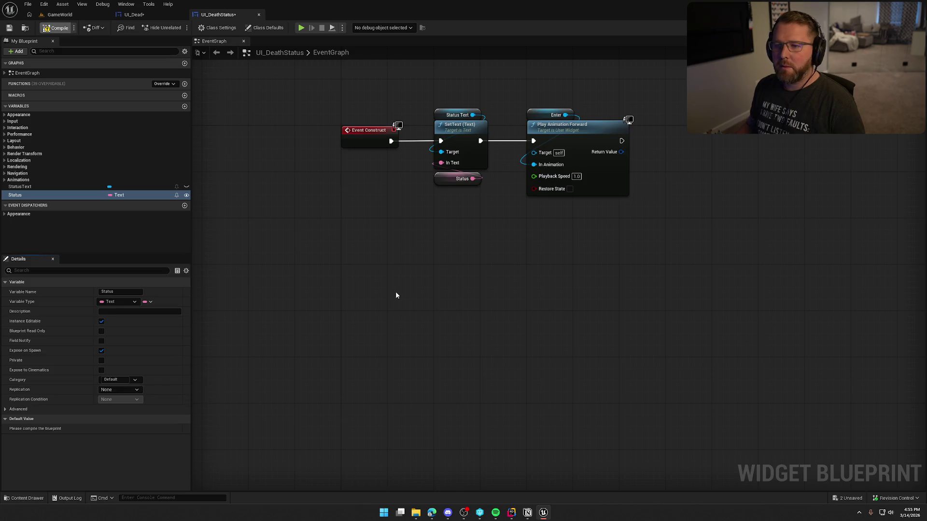
{"action": "left_click", "coordinate": [475, 338]}
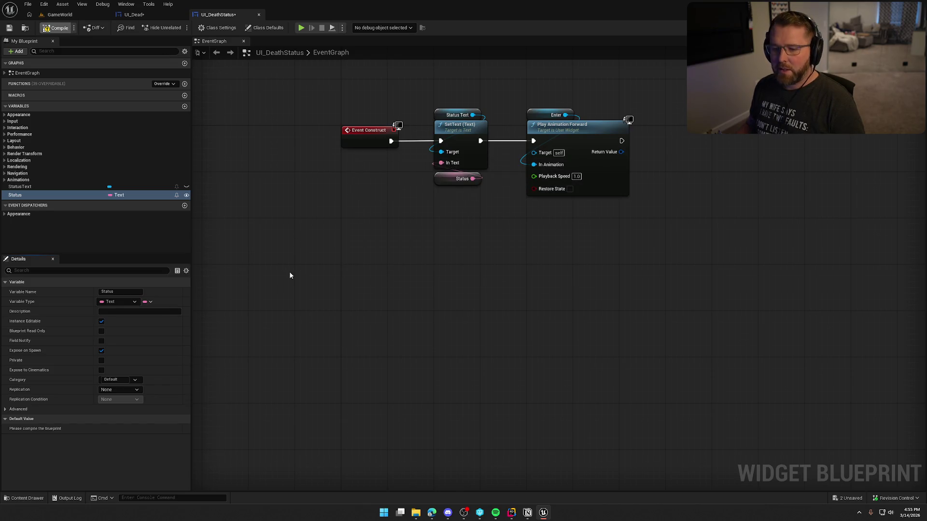
{"action": "left_click", "coordinate": [136, 429]}
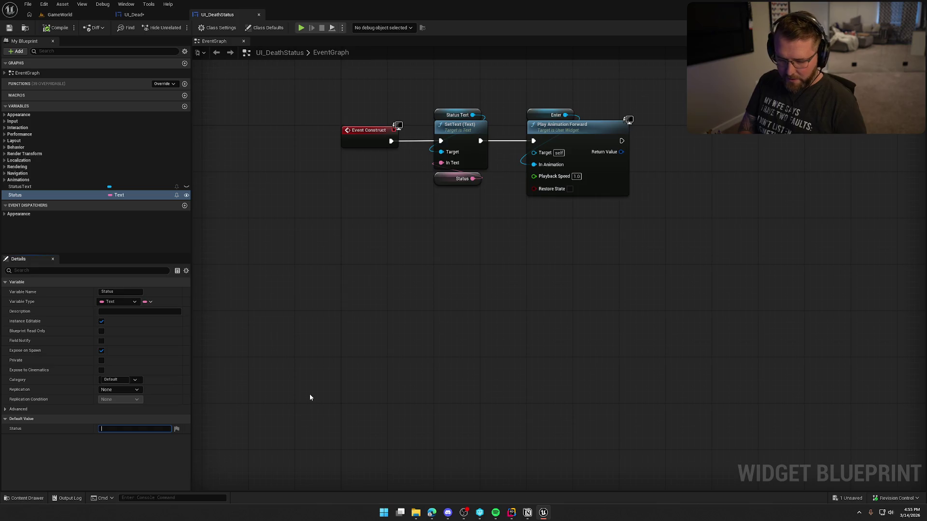
{"action": "type", "text": "Status"}
{"action": "key", "text": "Return"}
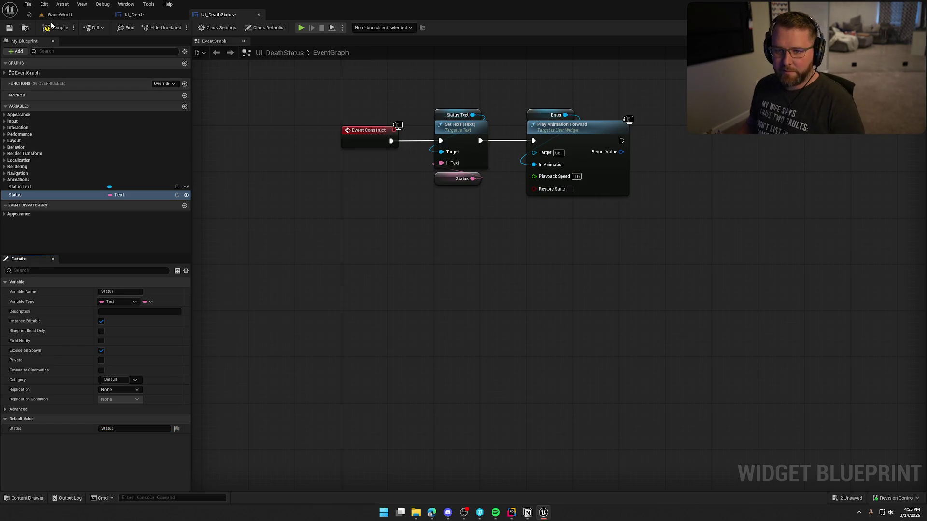
{"action": "key", "text": "ctrl+s"}
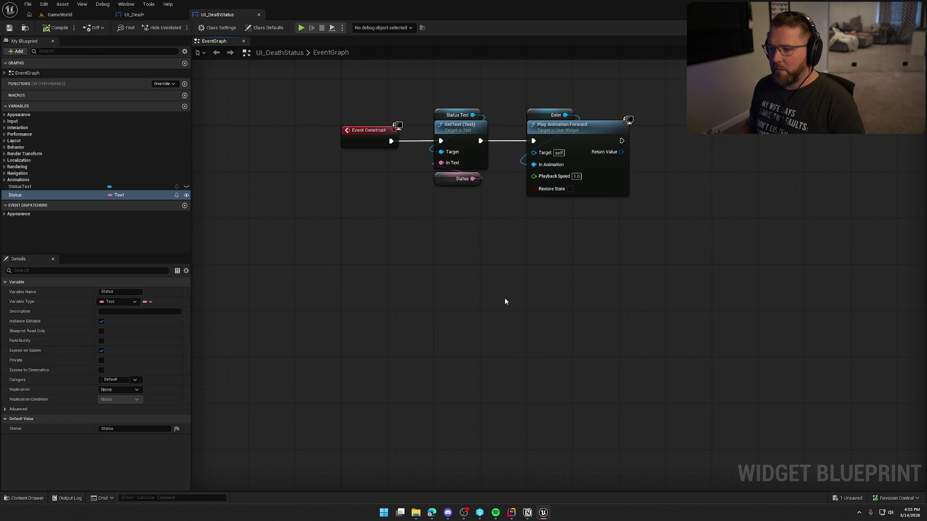
Step: In UI_Dead, refresh the Create UI Death Status Widget node and wire GET into Status
{"action": "left_click", "coordinate": [136, 15]}
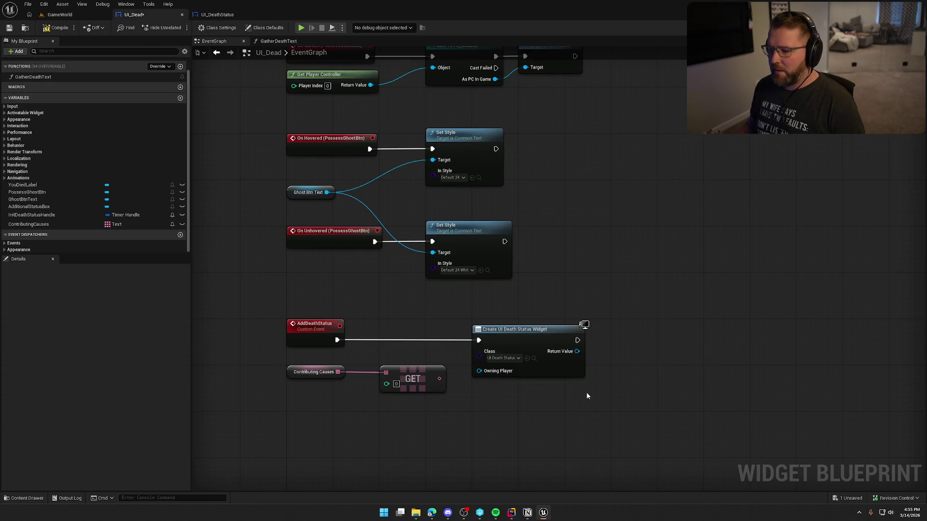
{"action": "right_click", "coordinate": [511, 265]}
{"action": "left_click", "coordinate": [536, 321]}
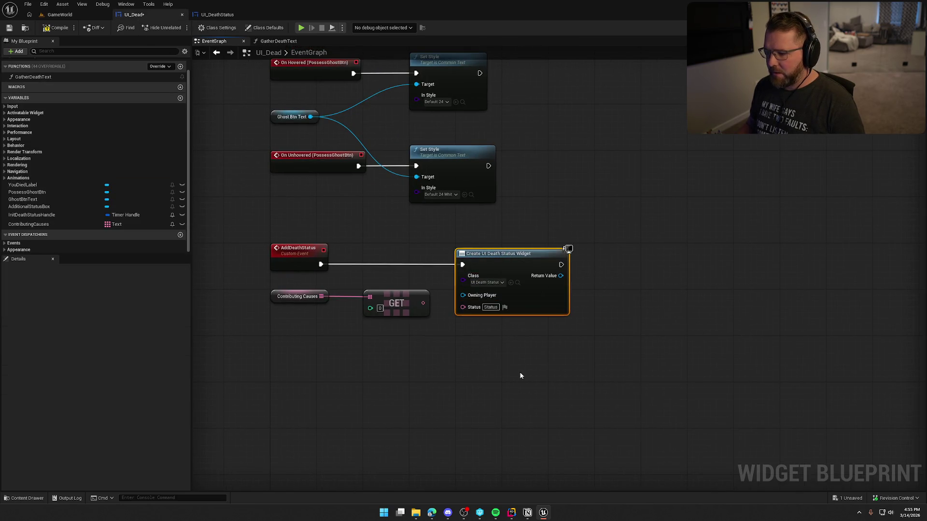
{"action": "left_click_drag", "start_coordinate": [520, 376], "coordinate": [462, 243]}
{"action": "left_click_drag", "start_coordinate": [421, 220], "coordinate": [462, 224]}
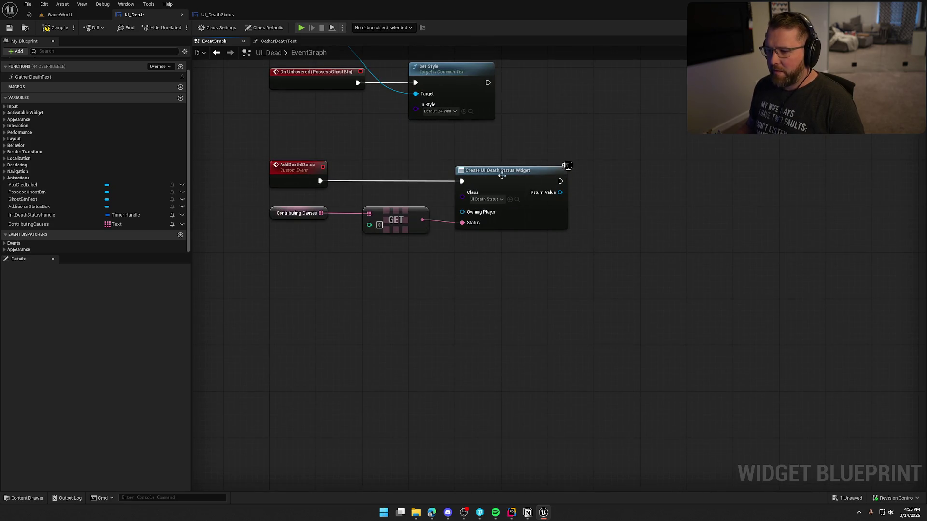
{"action": "left_click_drag", "start_coordinate": [441, 317], "coordinate": [397, 367]}
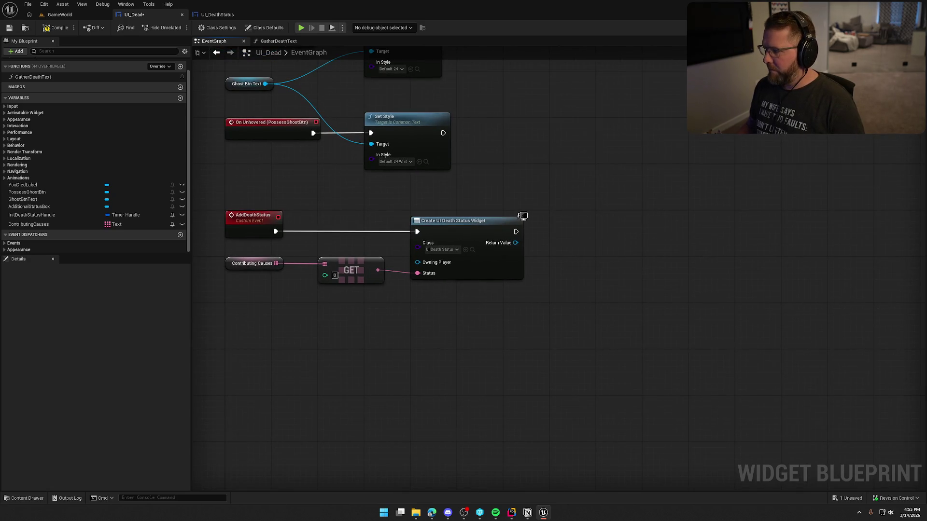
Step: Add an Additional Status Box reference with Add Child, fed by the created widget
{"action": "left_click", "coordinate": [888, 27]}
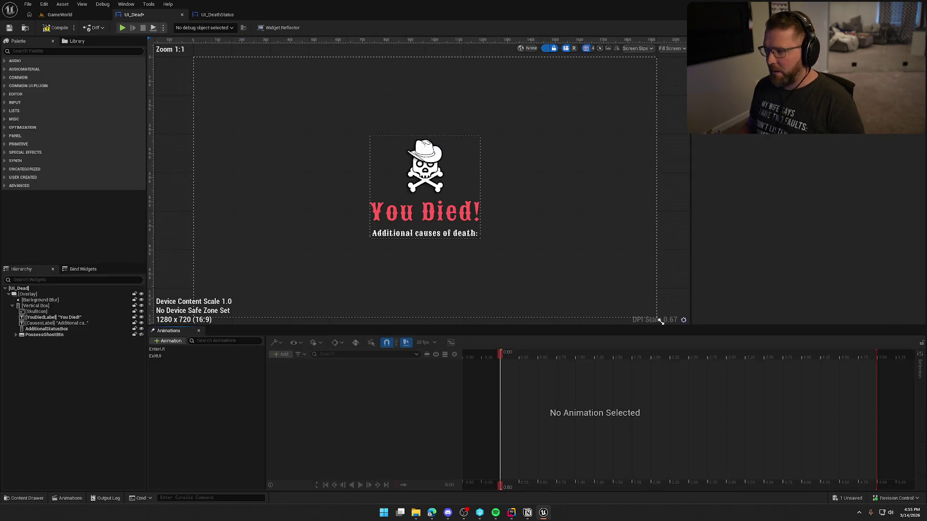
{"action": "left_click", "coordinate": [46, 328]}
{"action": "double_click", "coordinate": [47, 329]}
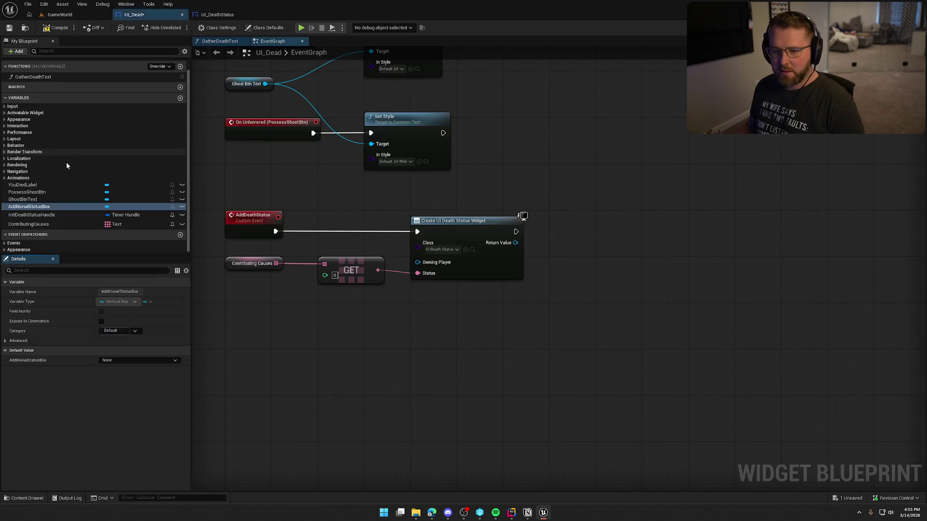
{"action": "left_click_drag", "start_coordinate": [30, 207], "coordinate": [526, 187]}
{"action": "left_click_drag", "start_coordinate": [580, 188], "coordinate": [602, 215]}
{"action": "type", "text": "a"}
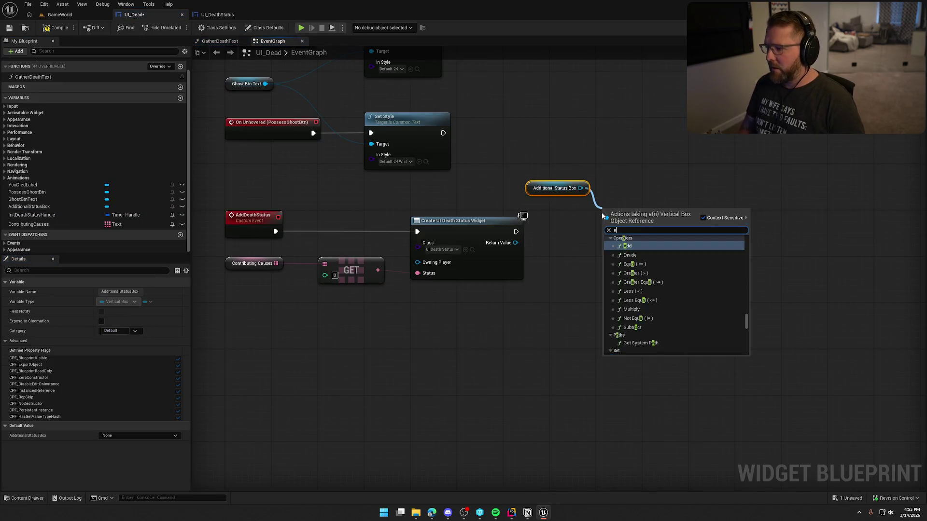
{"action": "type", "text": "dd"}
{"action": "left_click", "coordinate": [635, 341]}
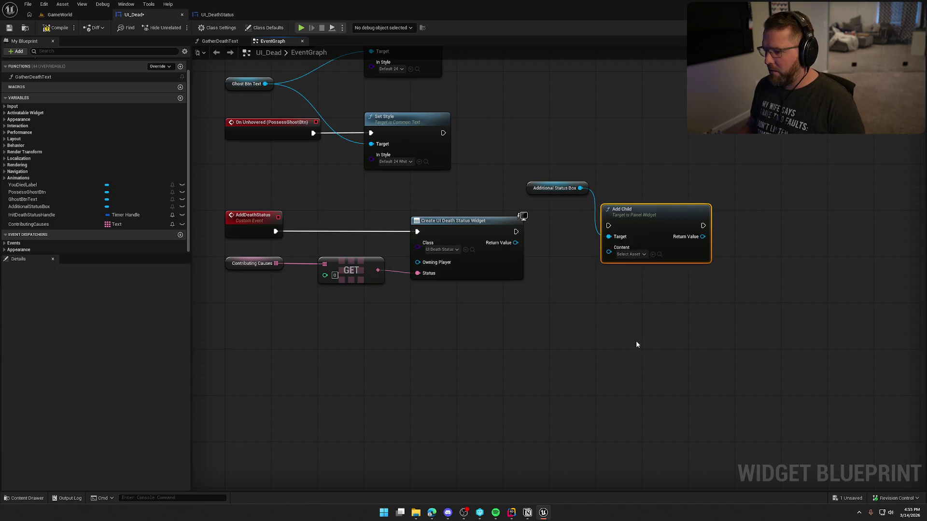
{"action": "mouse_move", "coordinate": [608, 226]}
{"action": "left_mouse_down"}
{"action": "mouse_move", "coordinate": [537, 243]}
{"action": "mouse_move", "coordinate": [516, 232]}
{"action": "mouse_move", "coordinate": [592, 236]}
{"action": "mouse_move", "coordinate": [608, 252]}
{"action": "left_mouse_up"}
{"action": "mouse_move", "coordinate": [645, 212]}
{"action": "left_mouse_down"}
{"action": "mouse_move", "coordinate": [588, 223]}
{"action": "mouse_move", "coordinate": [593, 217]}
{"action": "left_mouse_up"}
Step: Replace the generic Add Child with Add Child to Vertical Box
{"action": "mouse_move", "coordinate": [536, 187]}
{"action": "left_mouse_down"}
{"action": "mouse_move", "coordinate": [559, 205]}
{"action": "mouse_move", "coordinate": [653, 206]}
{"action": "left_mouse_up"}
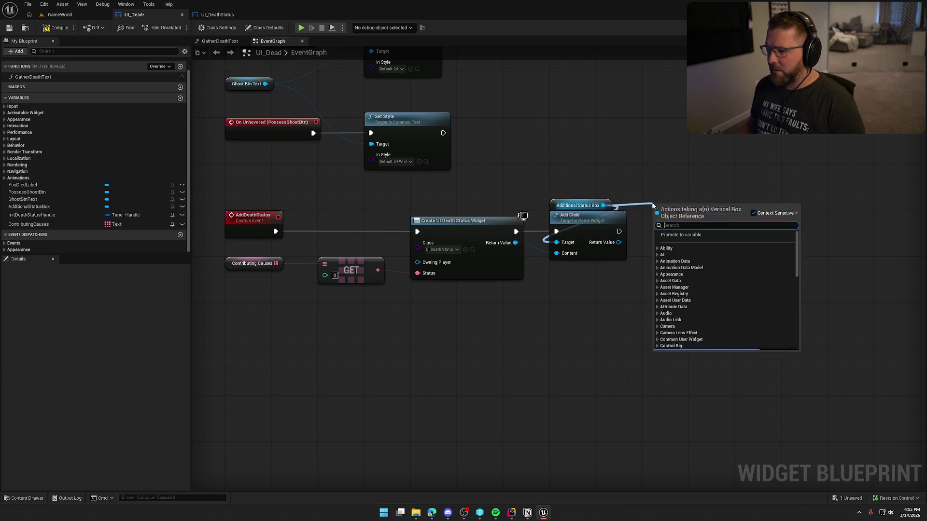
{"action": "type", "text": "add chil"}
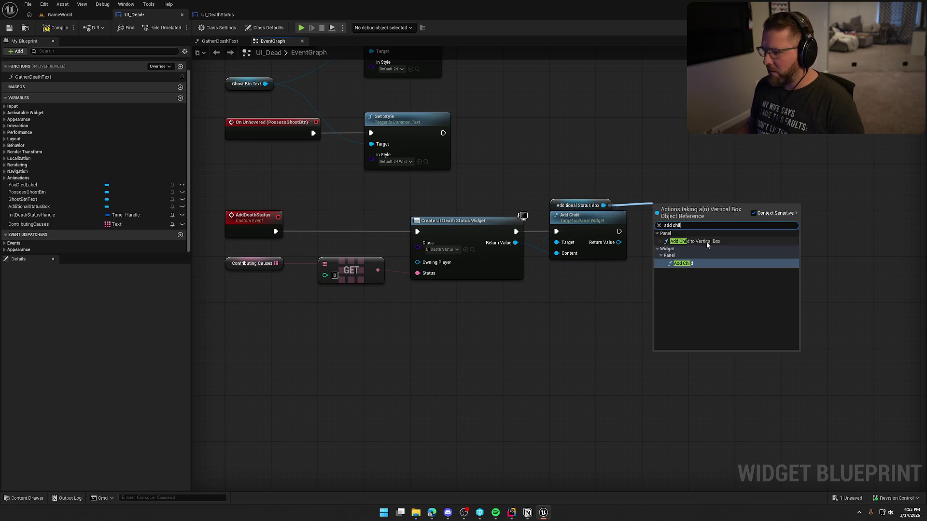
{"action": "left_click", "coordinate": [706, 241]}
{"action": "left_click", "coordinate": [569, 224]}
{"action": "key", "text": "Delete"}
{"action": "mouse_move", "coordinate": [678, 227]}
{"action": "left_mouse_down"}
{"action": "mouse_move", "coordinate": [619, 248]}
{"action": "mouse_move", "coordinate": [577, 232]}
{"action": "mouse_move", "coordinate": [516, 232]}
{"action": "mouse_move", "coordinate": [557, 257]}
{"action": "left_mouse_up"}
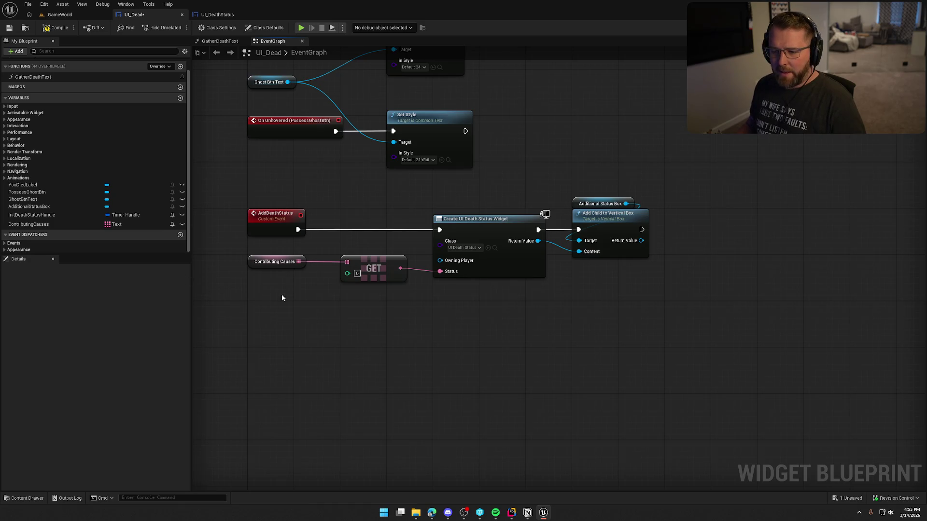
{"action": "left_click", "coordinate": [255, 265]}
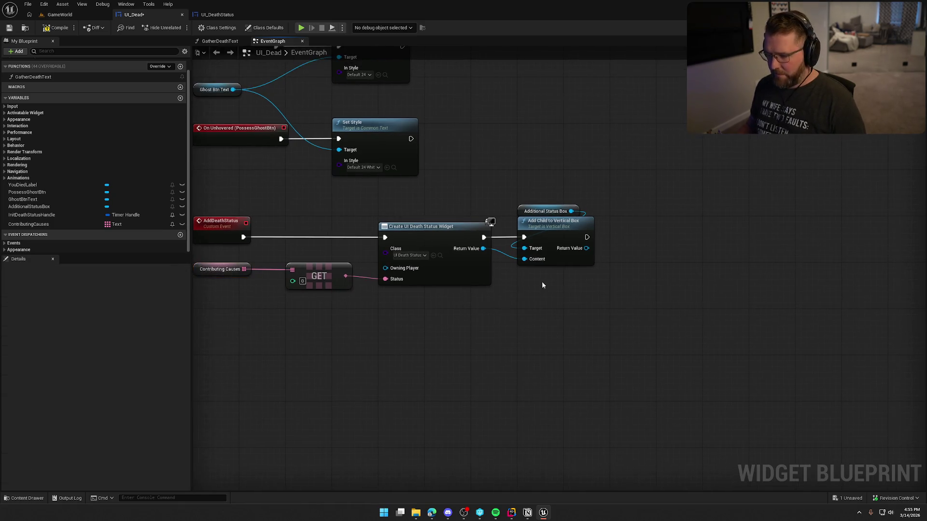
Step: Duplicate the Contributing Causes reference and add a Remove Index node beside Add Child
{"action": "key", "text": "ctrl+w"}
{"action": "left_click_drag", "start_coordinate": [596, 280], "coordinate": [623, 281]}
{"action": "type", "text": "remove"}
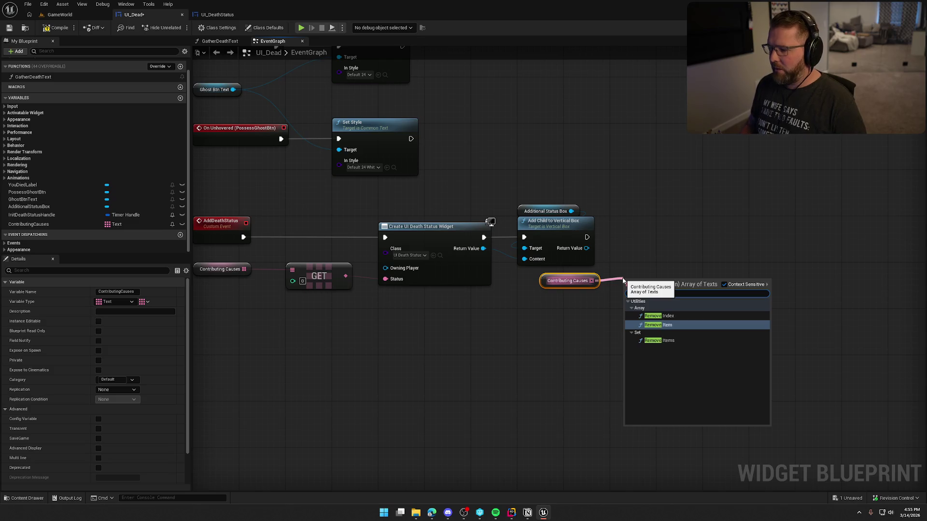
{"action": "left_click", "coordinate": [675, 317]}
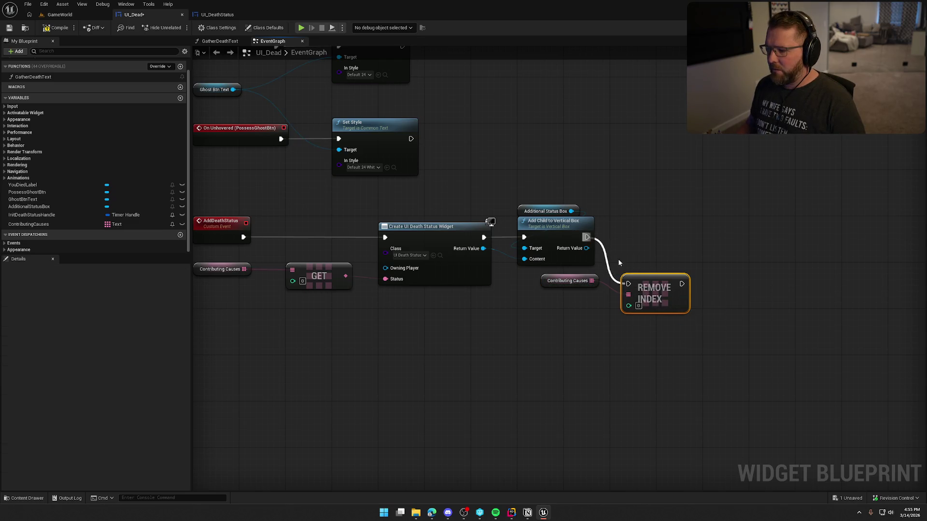
{"action": "left_click_drag", "start_coordinate": [661, 289], "coordinate": [643, 244]}
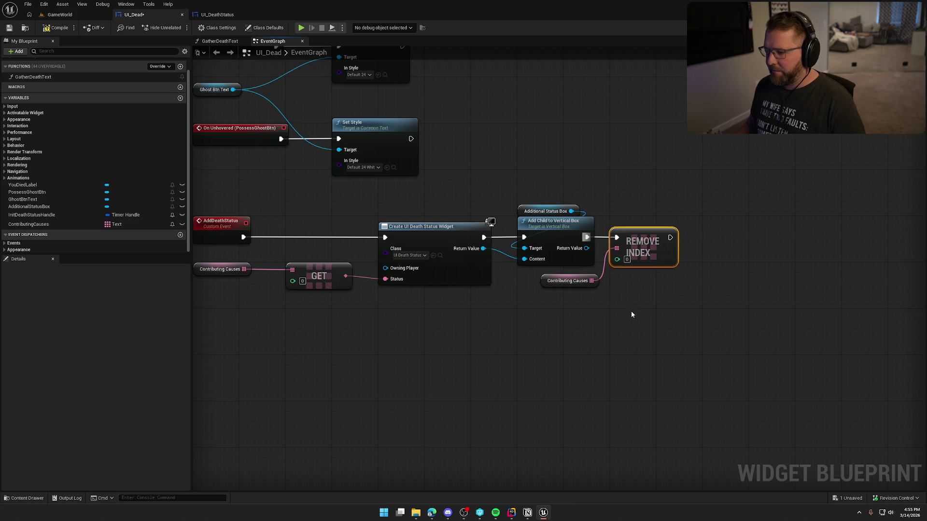
{"action": "left_click", "coordinate": [569, 280]}
{"action": "left_click_drag", "start_coordinate": [570, 280], "coordinate": [642, 275]}
{"action": "mouse_move", "coordinate": [592, 317]}
{"action": "left_mouse_down"}
{"action": "mouse_move", "coordinate": [648, 342]}
{"action": "mouse_move", "coordinate": [667, 339]}
{"action": "left_mouse_up"}
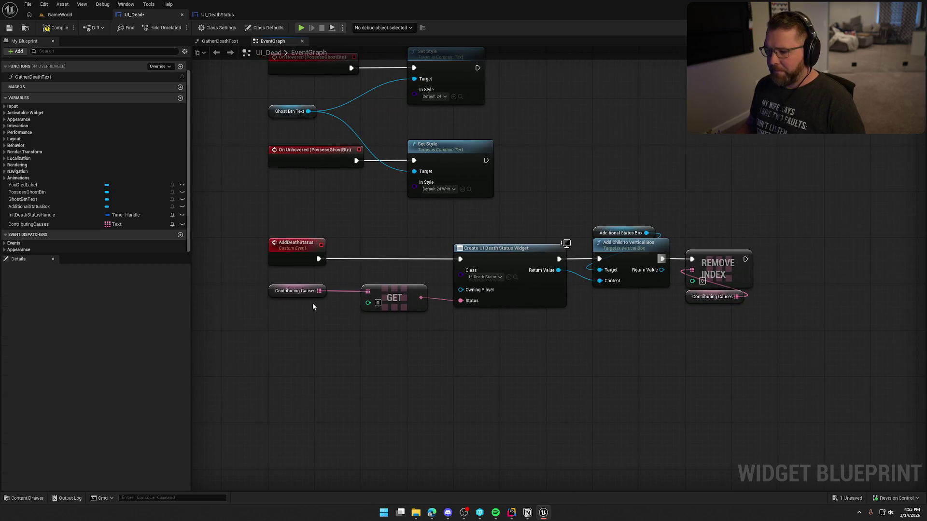
Step: Place another Contributing Causes getter with an Is Empty check on it
{"action": "mouse_move", "coordinate": [295, 290]}
{"action": "left_mouse_down"}
{"action": "mouse_move", "coordinate": [386, 271]}
{"action": "mouse_move", "coordinate": [387, 326]}
{"action": "mouse_move", "coordinate": [481, 316]}
{"action": "left_mouse_up"}
{"action": "left_click", "coordinate": [389, 296], "text": "ctrl"}
{"action": "mouse_move", "coordinate": [45, 224]}
{"action": "left_mouse_down"}
{"action": "mouse_move", "coordinate": [241, 288]}
{"action": "mouse_move", "coordinate": [351, 296]}
{"action": "left_mouse_up"}
{"action": "type", "text": "is em"}
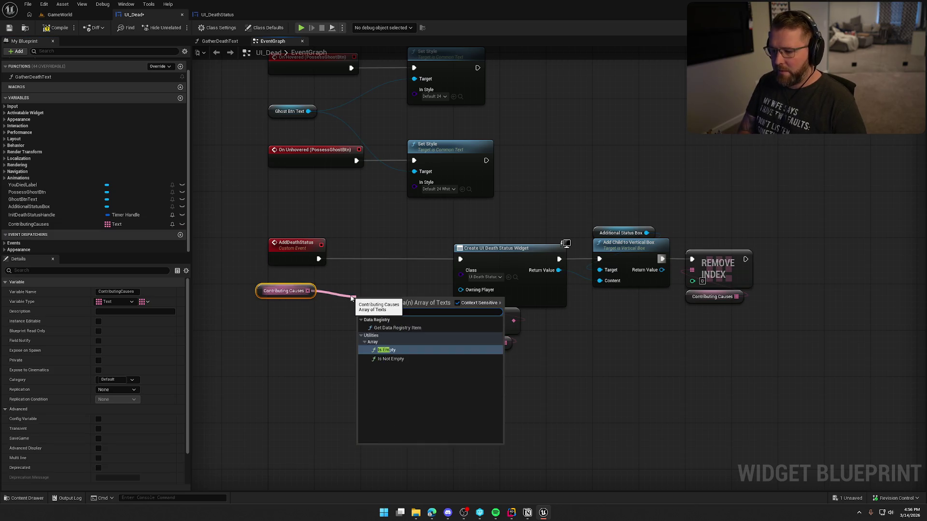
{"action": "key", "text": "Return"}
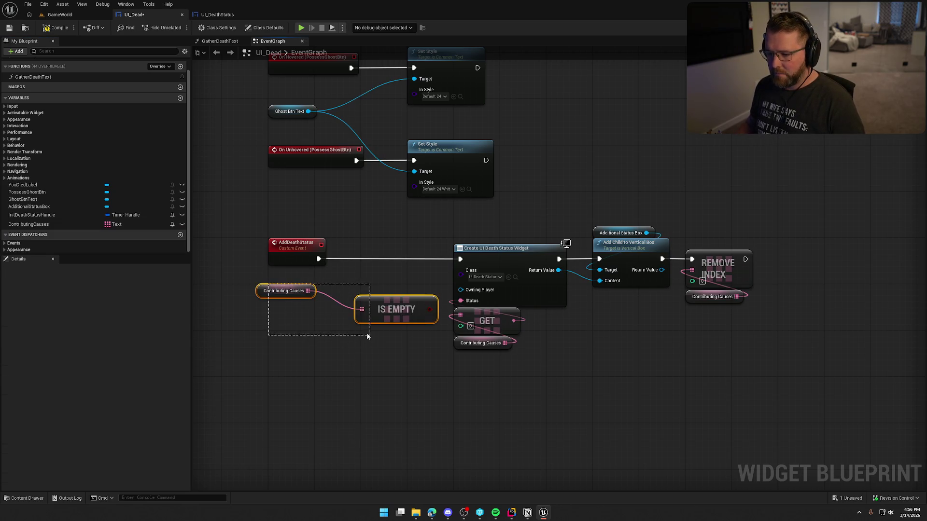
{"action": "left_click", "coordinate": [276, 307]}
{"action": "mouse_move", "coordinate": [287, 291]}
{"action": "left_mouse_down"}
{"action": "mouse_move", "coordinate": [360, 358]}
{"action": "mouse_move", "coordinate": [387, 327]}
{"action": "mouse_move", "coordinate": [309, 303]}
{"action": "mouse_move", "coordinate": [332, 299]}
{"action": "mouse_move", "coordinate": [257, 261]}
{"action": "mouse_move", "coordinate": [264, 268]}
{"action": "left_mouse_up"}
Step: Swap Is Empty for Is Not Empty and insert a Branch on the AddDeathStatus wire
{"action": "left_click", "coordinate": [395, 314], "text": "ctrl"}
{"action": "key", "text": "Delete"}
{"action": "type", "text": "is not"}
{"action": "key", "text": "Return"}
{"action": "left_click", "coordinate": [365, 240]}
{"action": "left_click", "coordinate": [366, 239]}
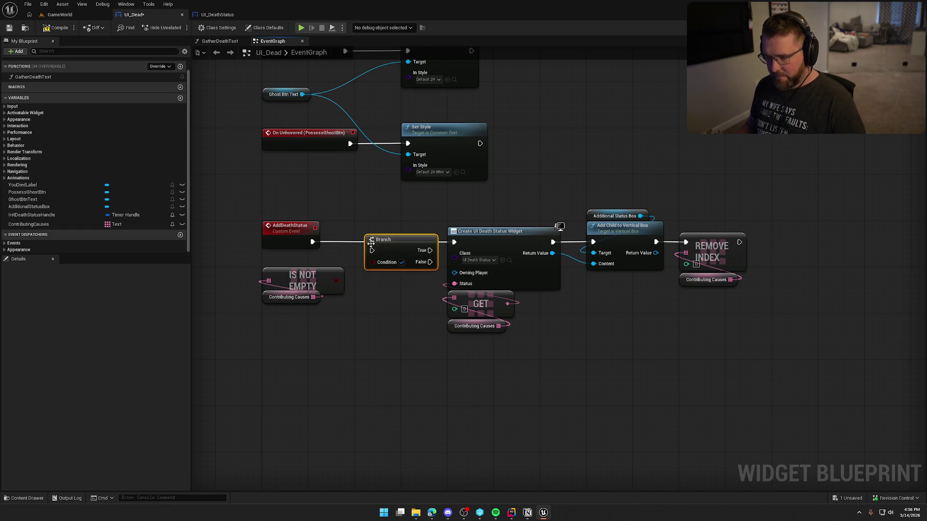
Step: Wire Is Not Empty into the Branch condition and rearrange the widget-creation nodes
{"action": "left_click_drag", "start_coordinate": [380, 234], "coordinate": [370, 225]}
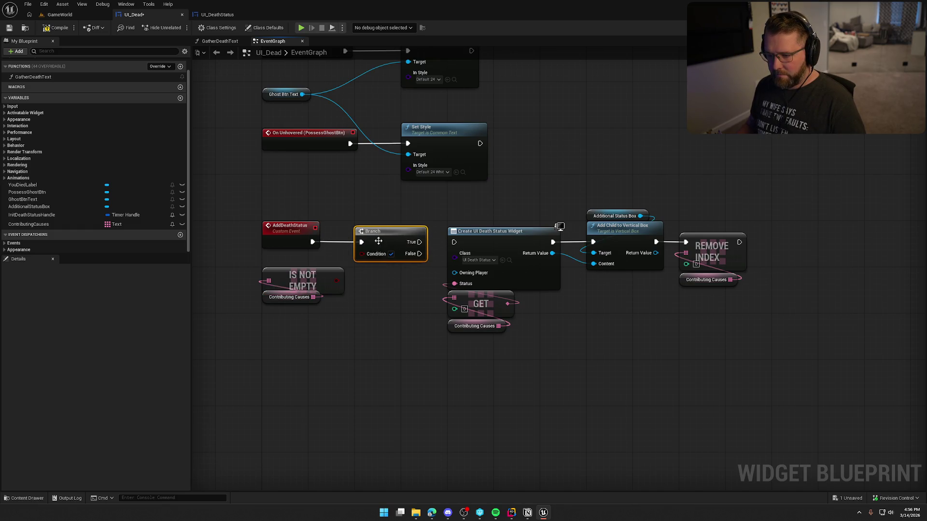
{"action": "left_click_drag", "start_coordinate": [336, 280], "coordinate": [362, 253]}
{"action": "left_click", "coordinate": [314, 316]}
{"action": "left_click", "coordinate": [278, 299]}
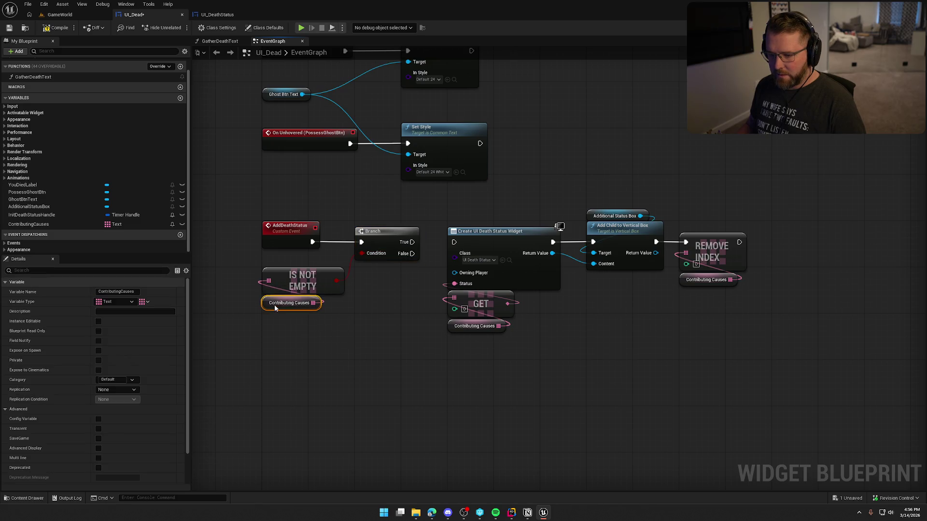
{"action": "left_click", "coordinate": [340, 319]}
{"action": "left_click_drag", "start_coordinate": [279, 298], "coordinate": [279, 303]}
{"action": "left_click", "coordinate": [369, 342]}
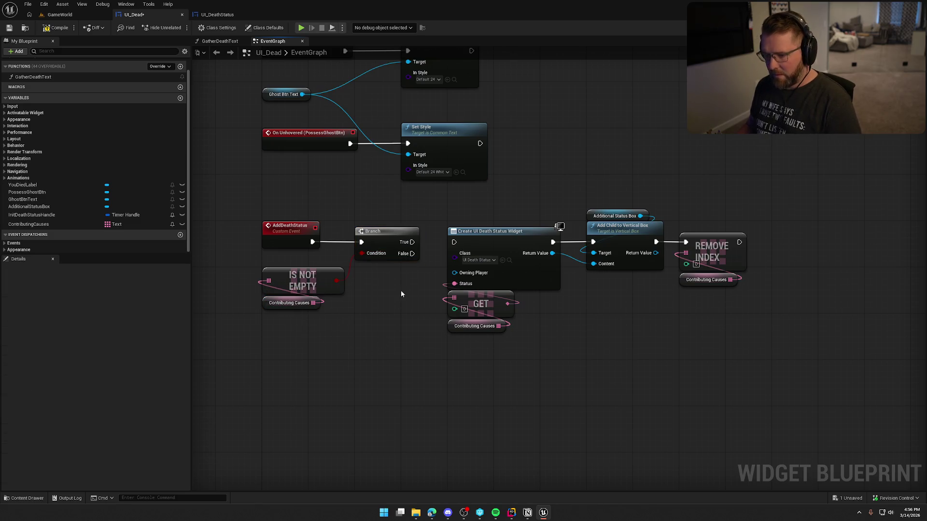
{"action": "left_click_drag", "start_coordinate": [666, 341], "coordinate": [356, 203]}
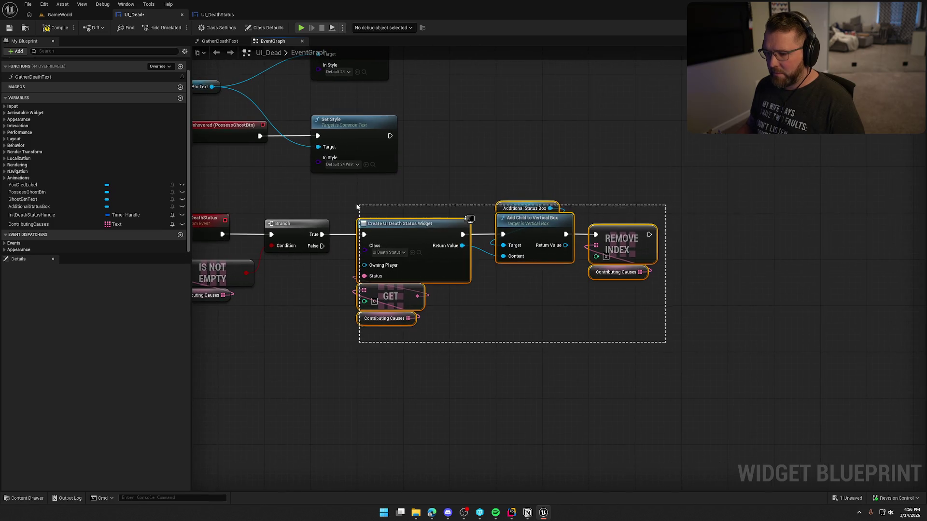
{"action": "left_click_drag", "start_coordinate": [413, 227], "coordinate": [464, 227]}
{"action": "left_click", "coordinate": [465, 227]}
{"action": "left_click_drag", "start_coordinate": [661, 337], "coordinate": [409, 200]}
{"action": "left_click_drag", "start_coordinate": [414, 252], "coordinate": [408, 252]}
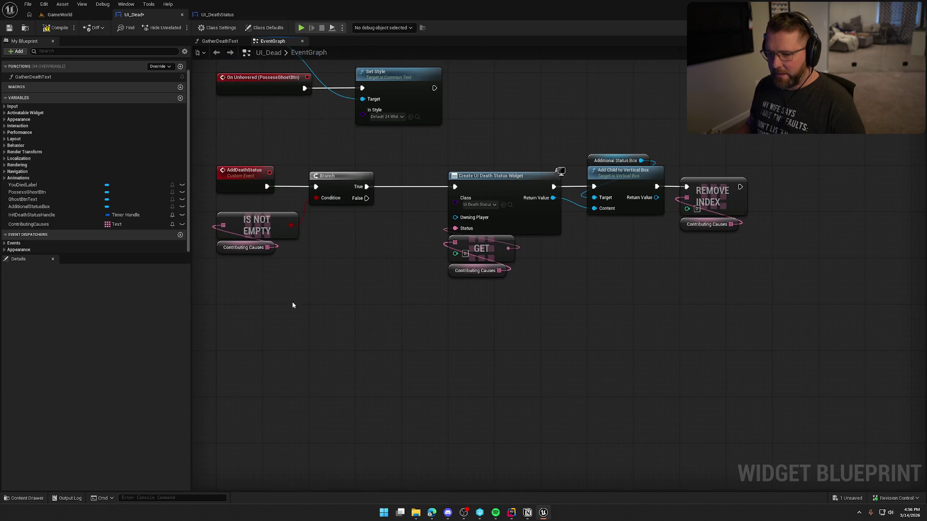
Step: On False, clear and invalidate the Init Death Status Handle timer, then return to Designer
{"action": "mouse_move", "coordinate": [29, 215]}
{"action": "left_mouse_down"}
{"action": "mouse_move", "coordinate": [377, 280]}
{"action": "mouse_move", "coordinate": [416, 301]}
{"action": "mouse_move", "coordinate": [359, 204]}
{"action": "left_mouse_up"}
{"action": "type", "text": "clear"}
{"action": "key", "text": "Return"}
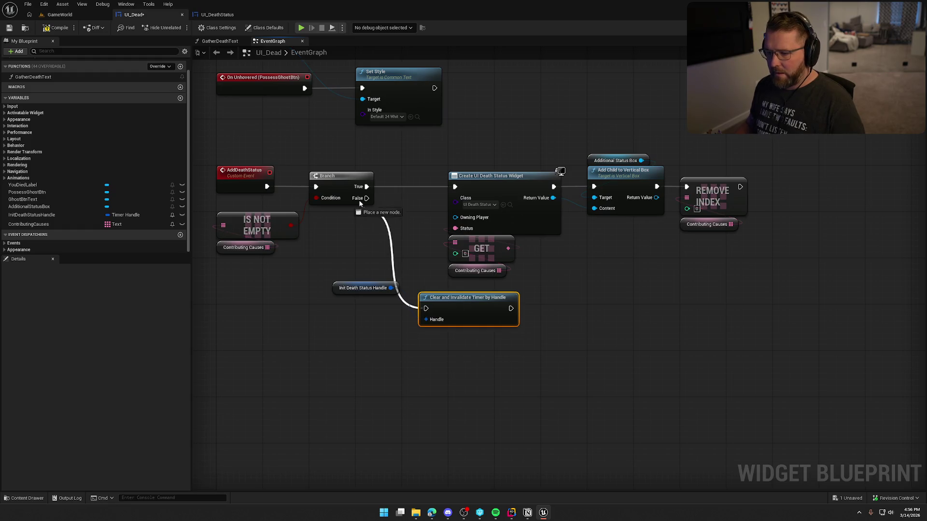
{"action": "left_click_drag", "start_coordinate": [467, 295], "coordinate": [496, 305]}
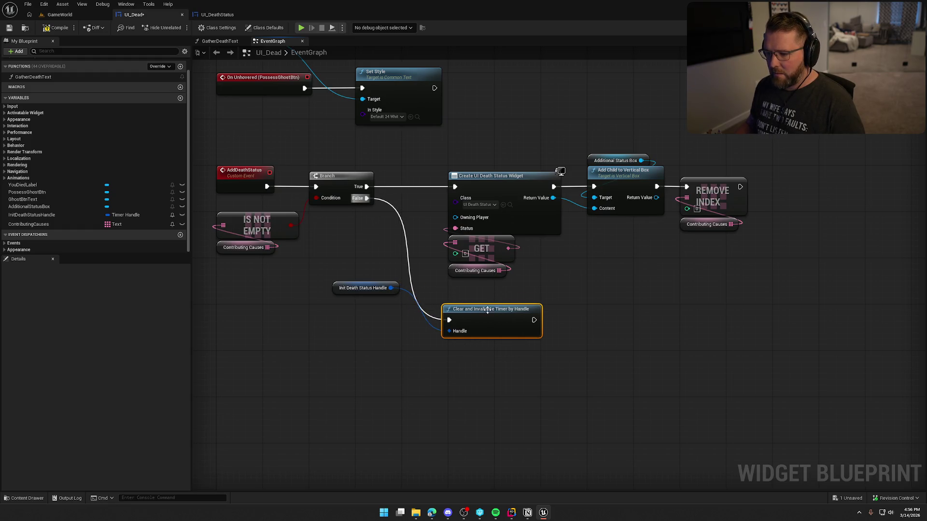
{"action": "left_click_drag", "start_coordinate": [358, 289], "coordinate": [474, 346]}
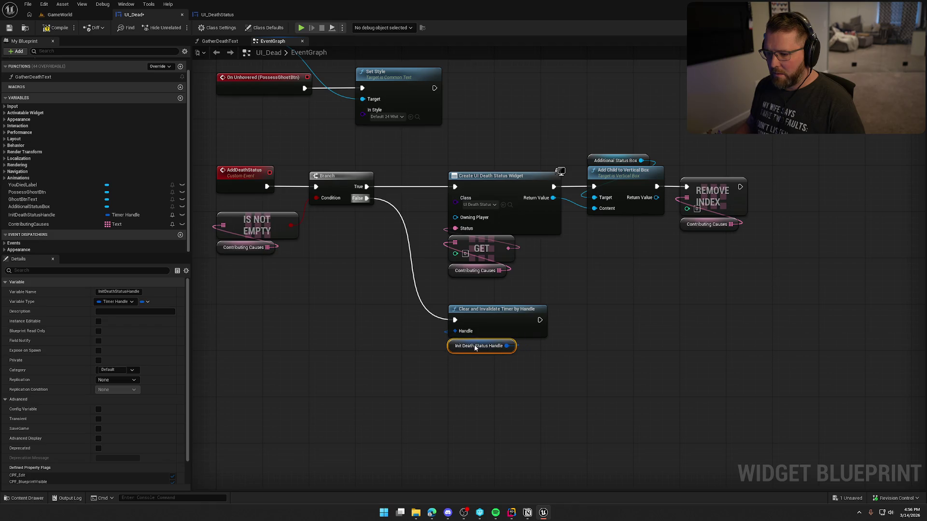
{"action": "left_click", "coordinate": [616, 299]}
{"action": "key", "text": "shift+F4"}
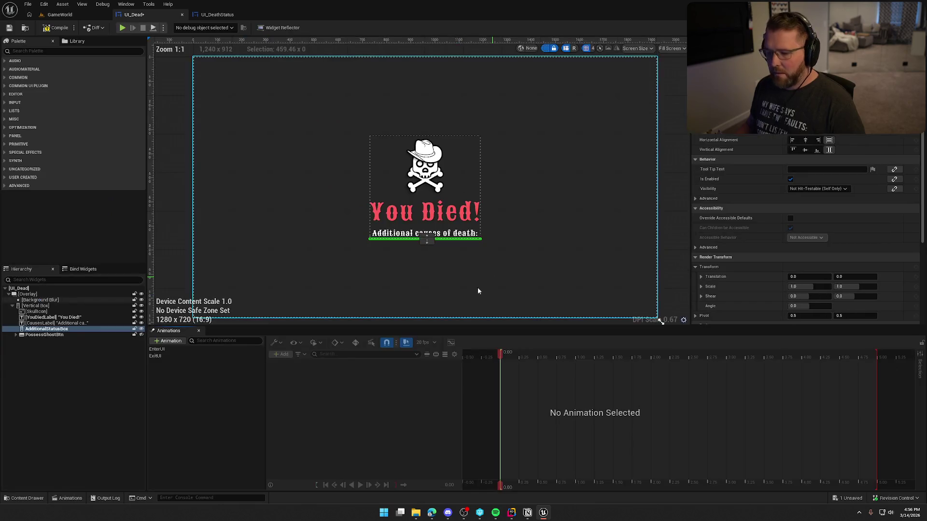
Step: Add a Set Visibility node for the PossessGhostBtn variable in the event graph
{"action": "left_click", "coordinate": [47, 335]}
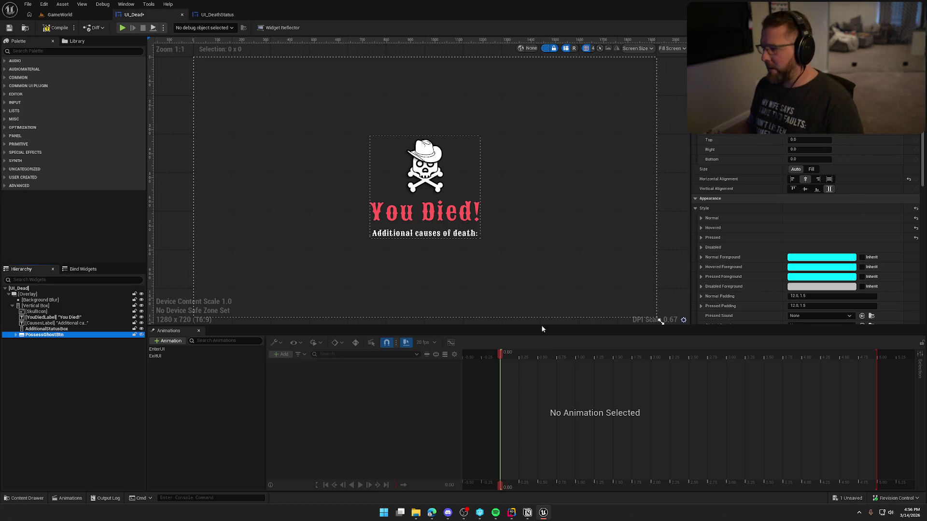
{"action": "key", "text": "shift+F3"}
{"action": "left_click_drag", "start_coordinate": [24, 192], "coordinate": [376, 323]}
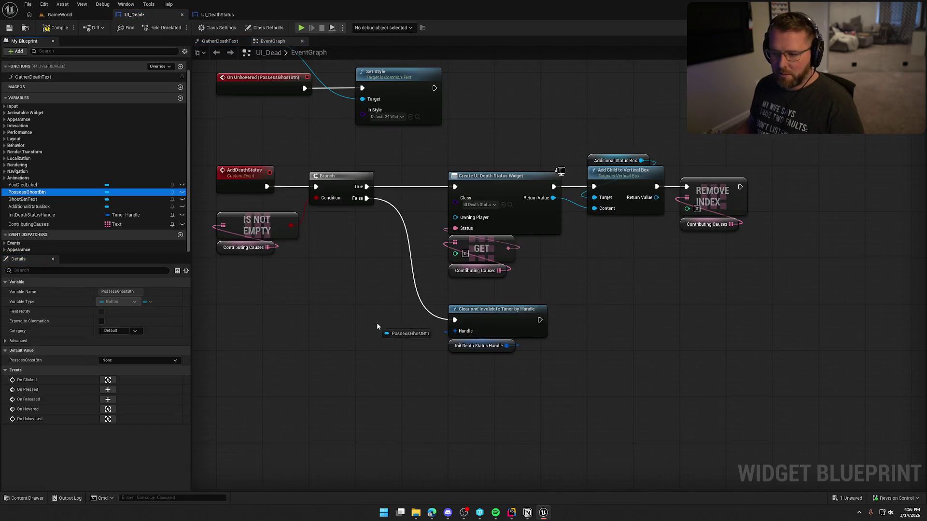
{"action": "left_click_drag", "start_coordinate": [538, 293], "coordinate": [600, 294]}
{"action": "type", "text": "set vis"}
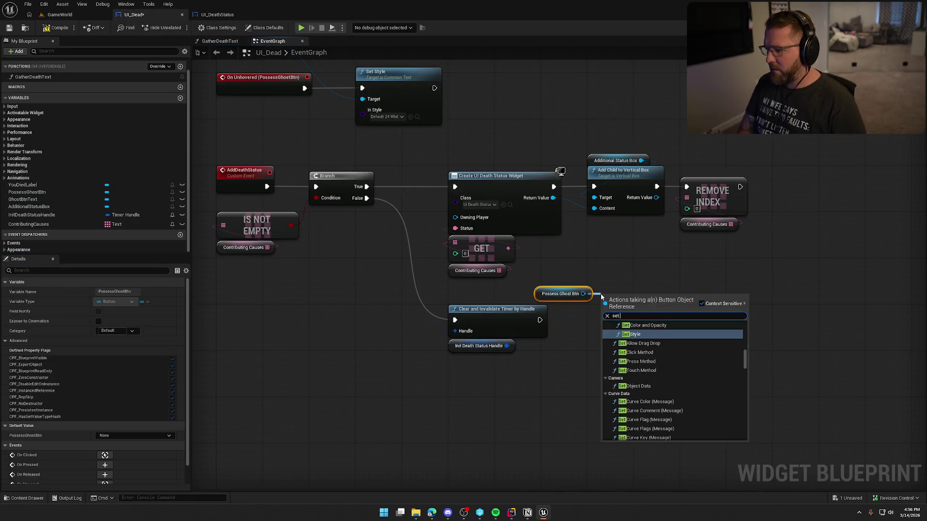
{"action": "key", "text": "Return"}
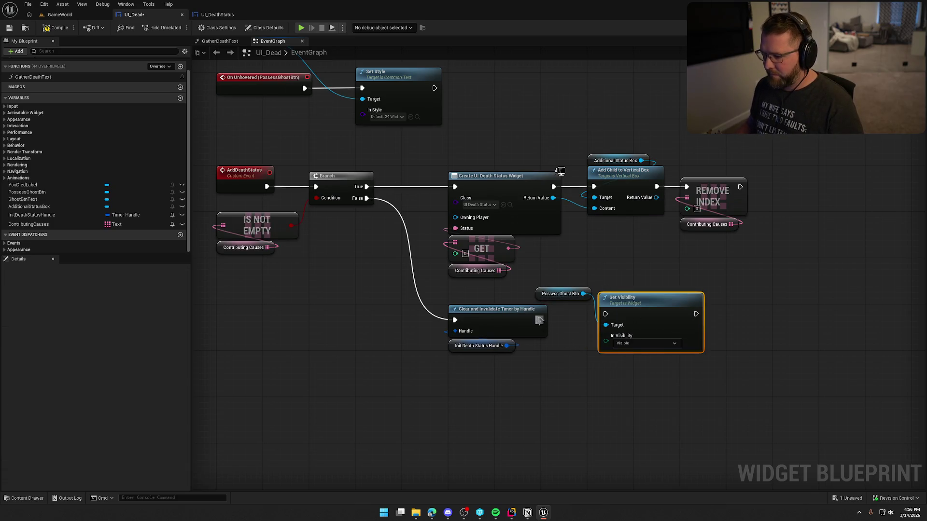
Step: Run Set Visibility (Visible) after Clear Timer, tidy the getter, then compile and save UI_Dead
{"action": "left_click_drag", "start_coordinate": [539, 320], "coordinate": [623, 317]}
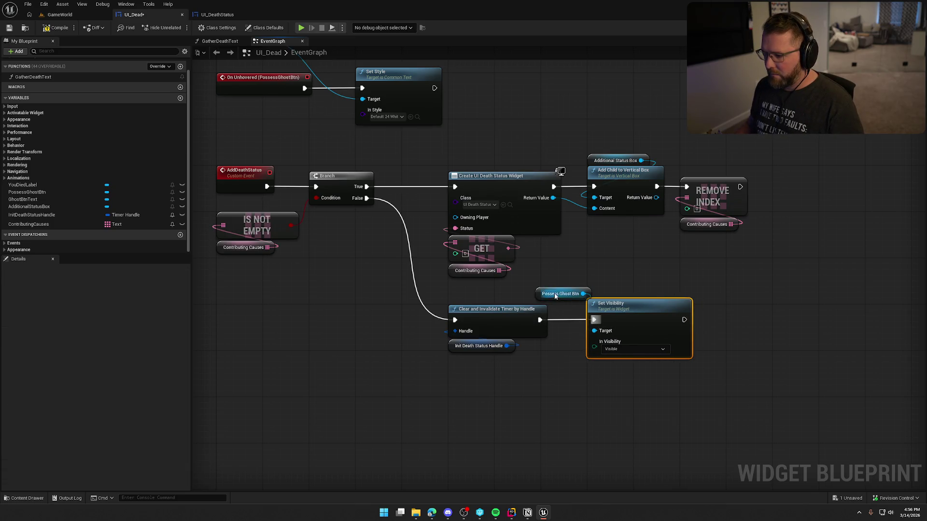
{"action": "left_click_drag", "start_coordinate": [554, 294], "coordinate": [608, 294]}
{"action": "left_click", "coordinate": [598, 264]}
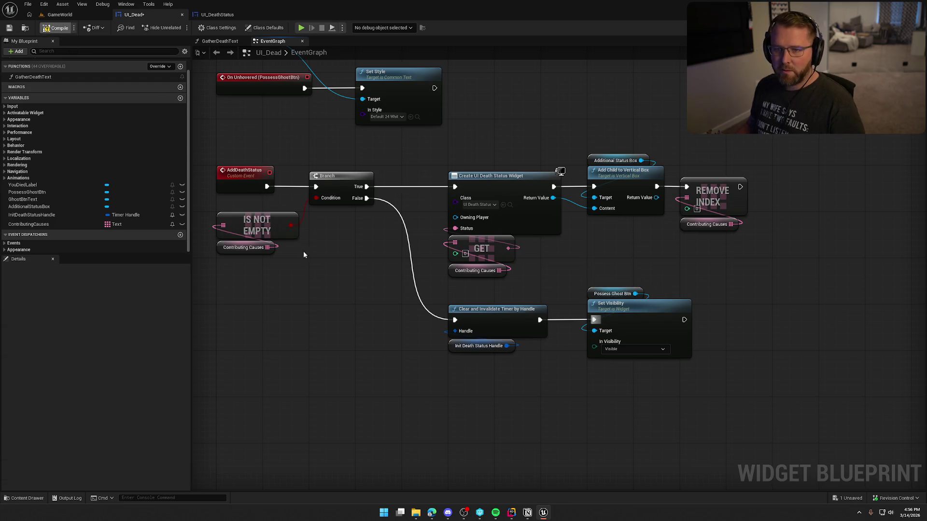
{"action": "key", "text": "ctrl+s"}
{"action": "left_click_drag", "start_coordinate": [345, 290], "coordinate": [385, 332]}
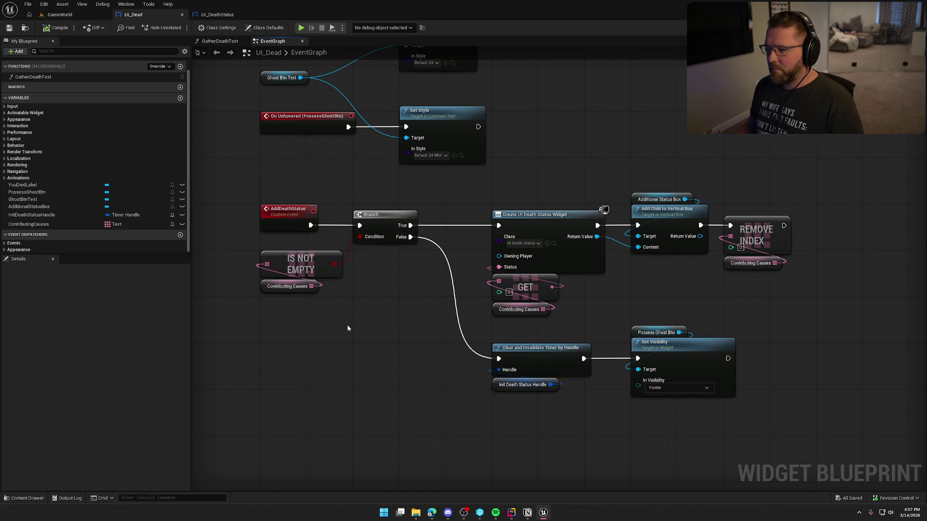
Step: Play the GameWorld level in the editor and run the slomo 10 console command
{"action": "left_click", "coordinate": [66, 15]}
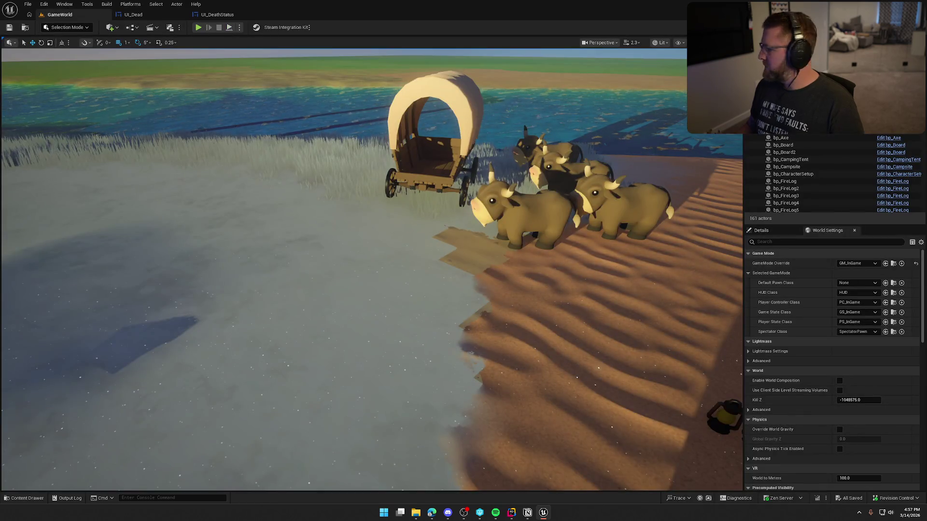
{"action": "left_click", "coordinate": [198, 27]}
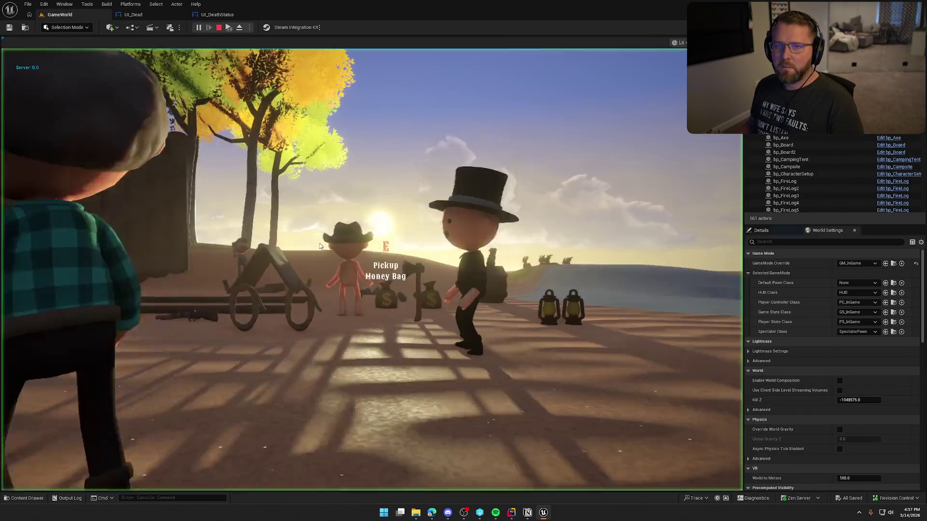
{"action": "key", "text": "w"}
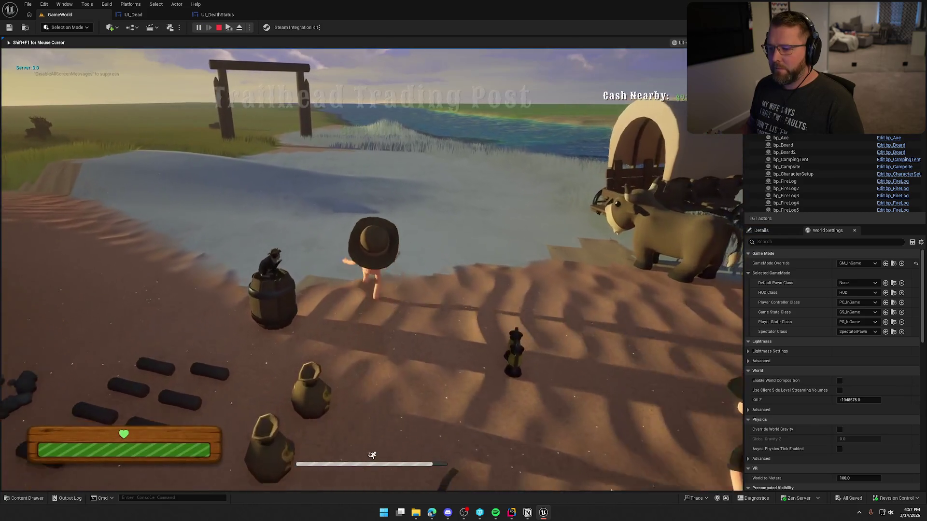
{"action": "key", "text": "w"}
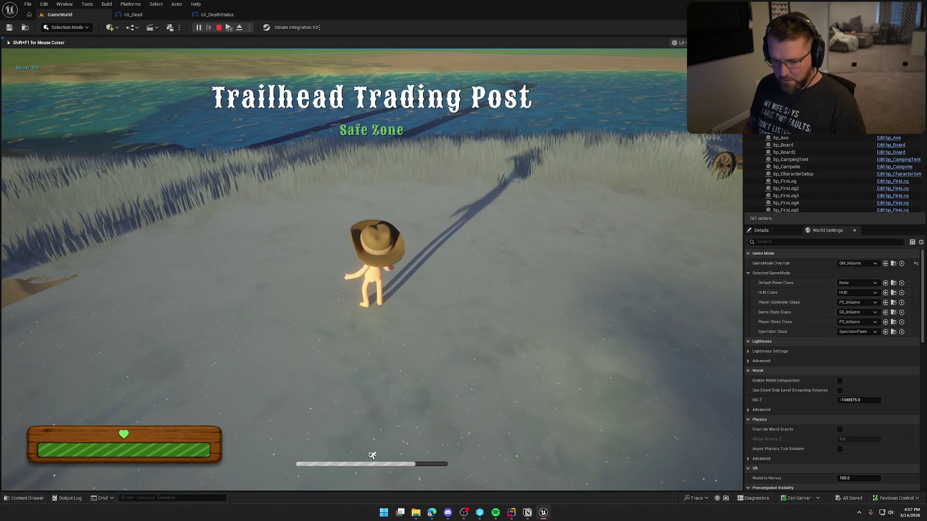
{"action": "key", "text": "grave"}
{"action": "key", "text": "Up"}
{"action": "key", "text": "Up"}
{"action": "key", "text": "Up"}
{"action": "key", "text": "Return"}
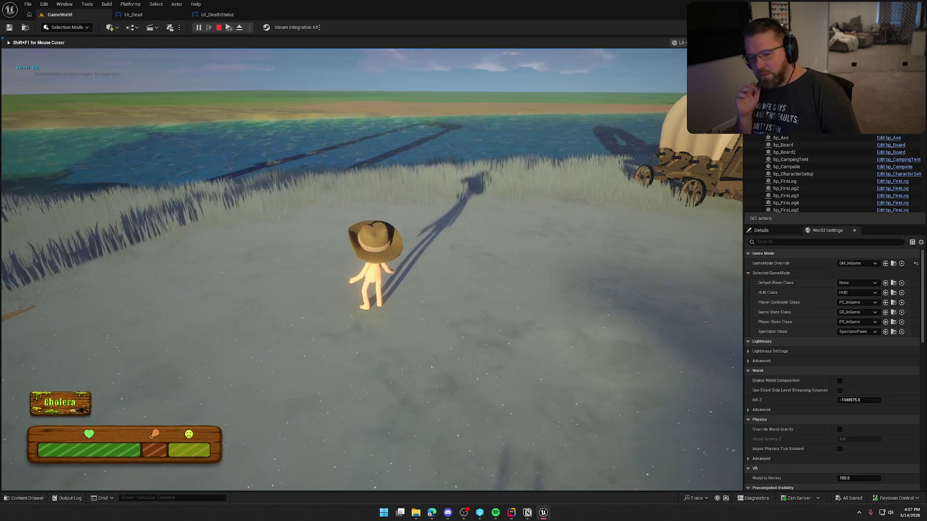
Step: Run the character into the river and keep swimming until stamina runs out
{"action": "key", "text": "grave"}
{"action": "key", "text": "grave"}
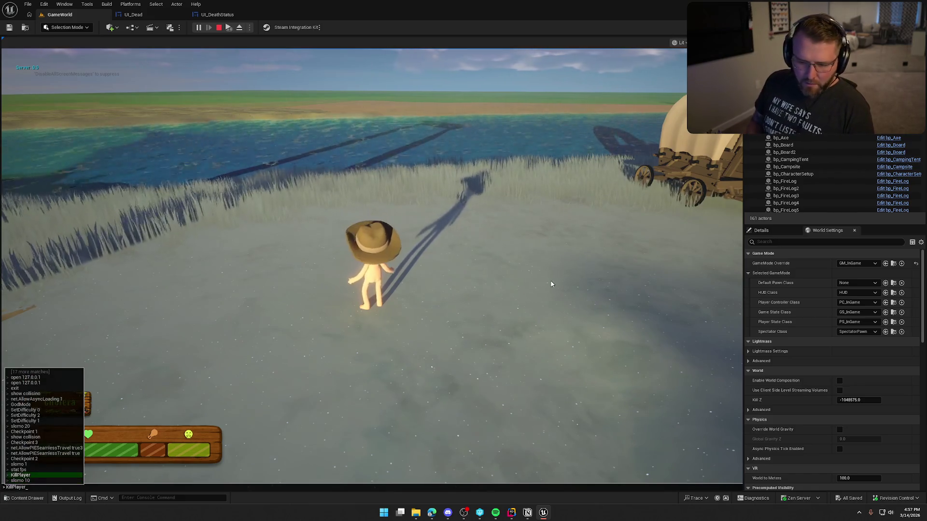
{"action": "key", "text": "grave"}
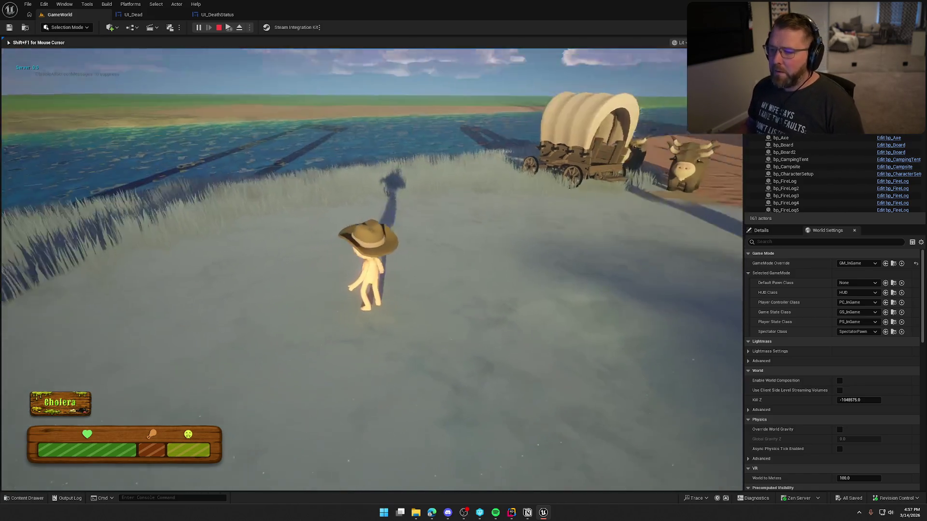
{"action": "key", "text": "shift+w"}
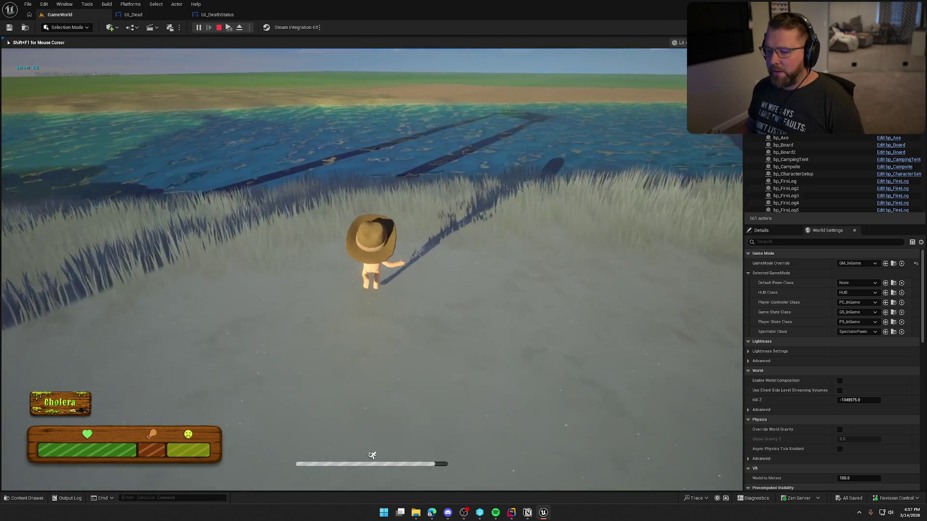
{"action": "key", "text": "shift+w"}
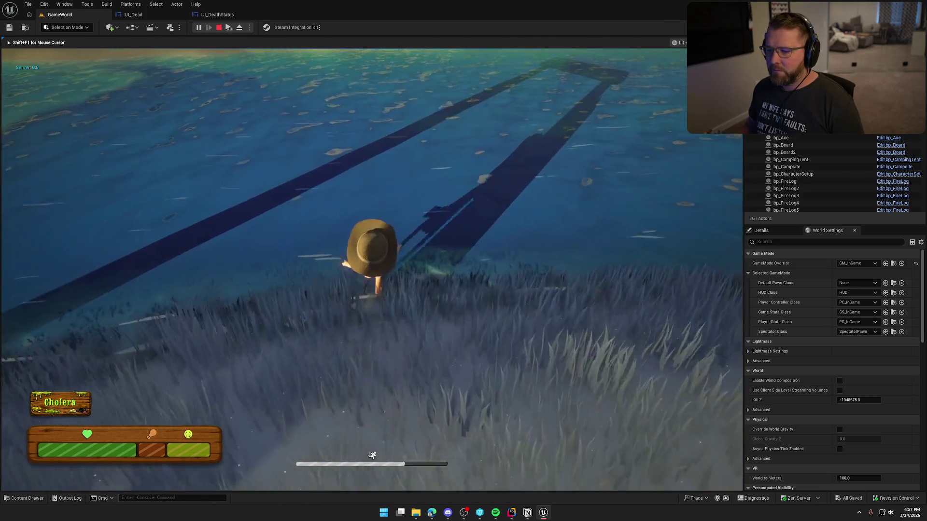
{"action": "key", "text": "shift+w"}
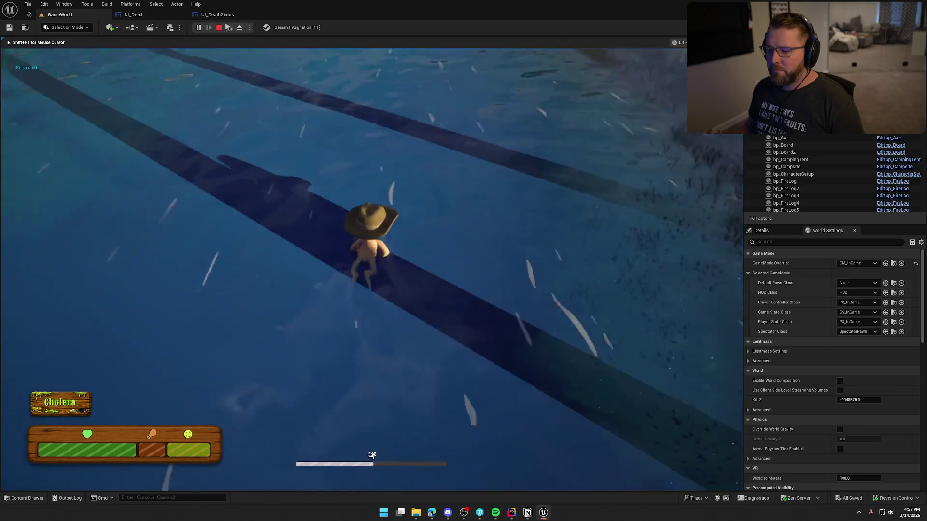
{"action": "key", "text": "shift+w"}
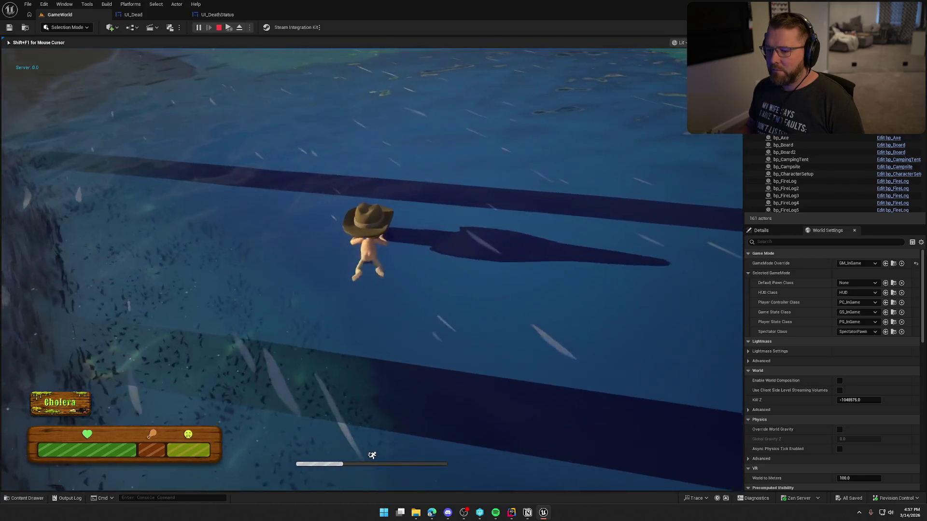
{"action": "key", "text": "shift+w"}
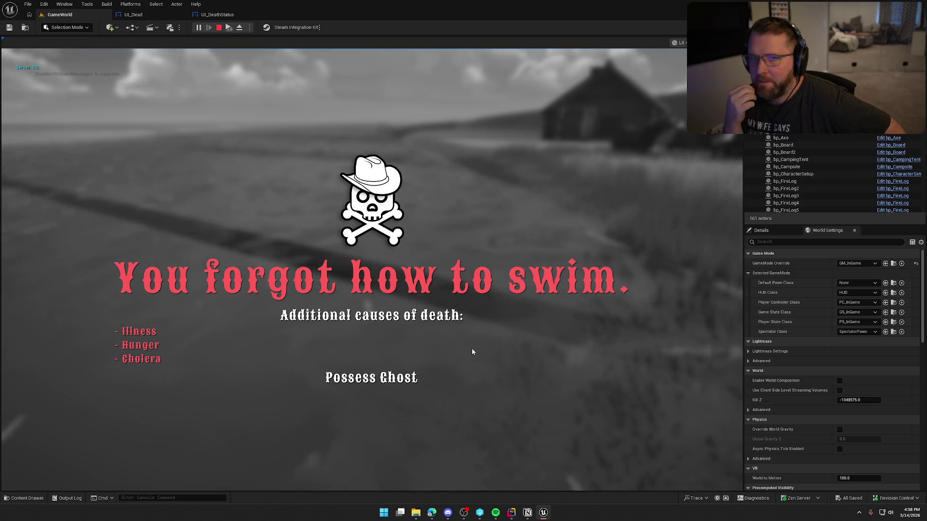
Step: Use Possess Ghost on the death screen, then regain editor control with Shift+F1
{"action": "left_click", "coordinate": [382, 382]}
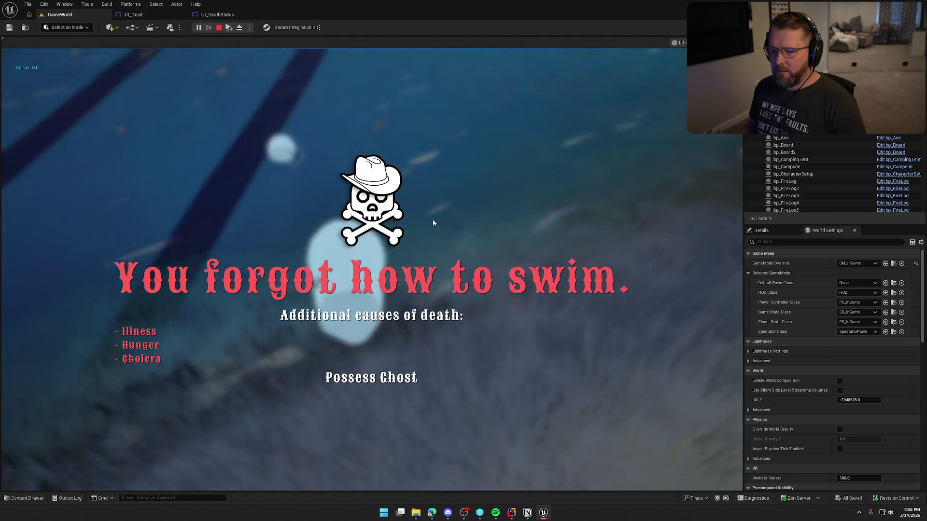
{"action": "left_click", "coordinate": [394, 381]}
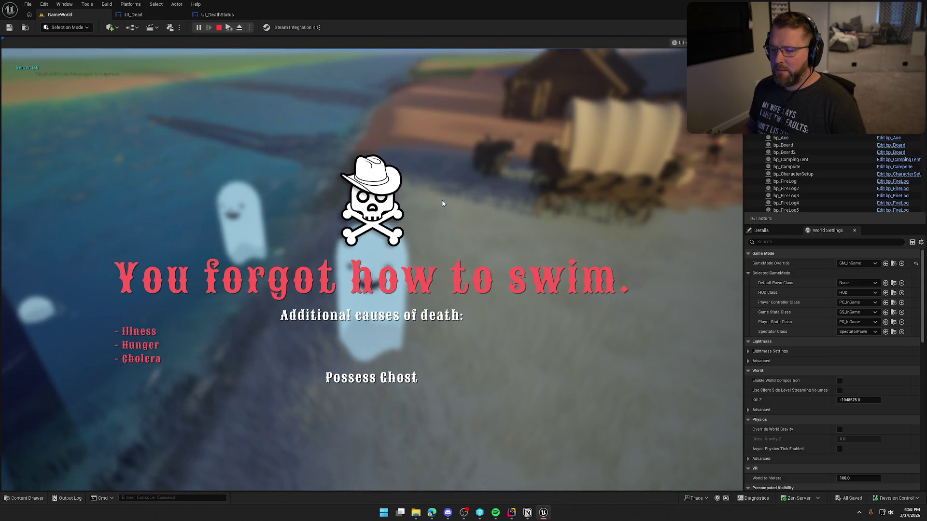
{"action": "left_click", "coordinate": [459, 201]}
{"action": "key", "text": "shift+F1"}
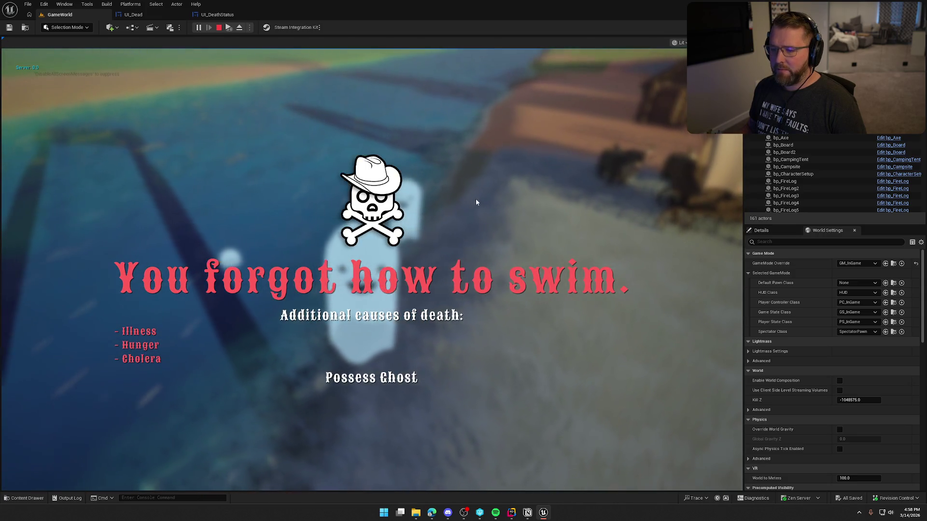
Step: Stop play, check the Branch error, close PC_InGame and Message Log, and open UI_Dead's Designer
{"action": "key", "text": "Escape"}
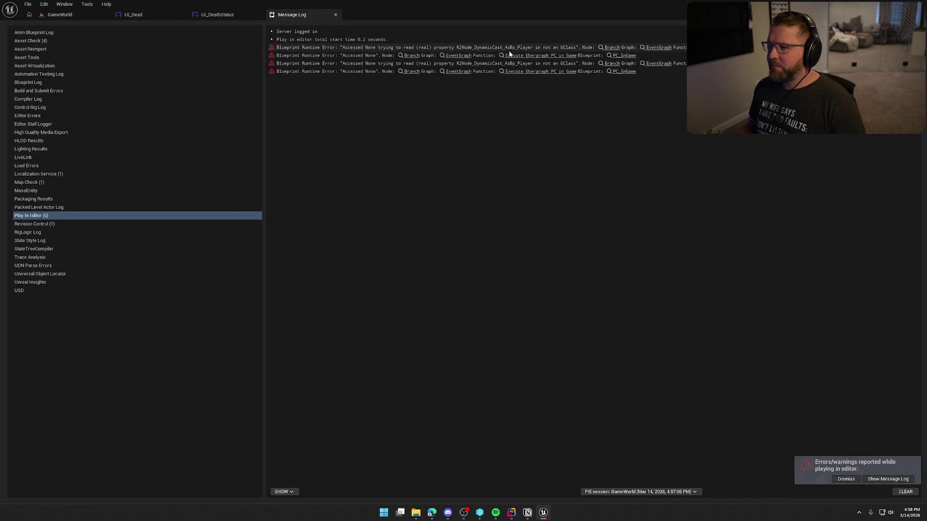
{"action": "left_click", "coordinate": [612, 47]}
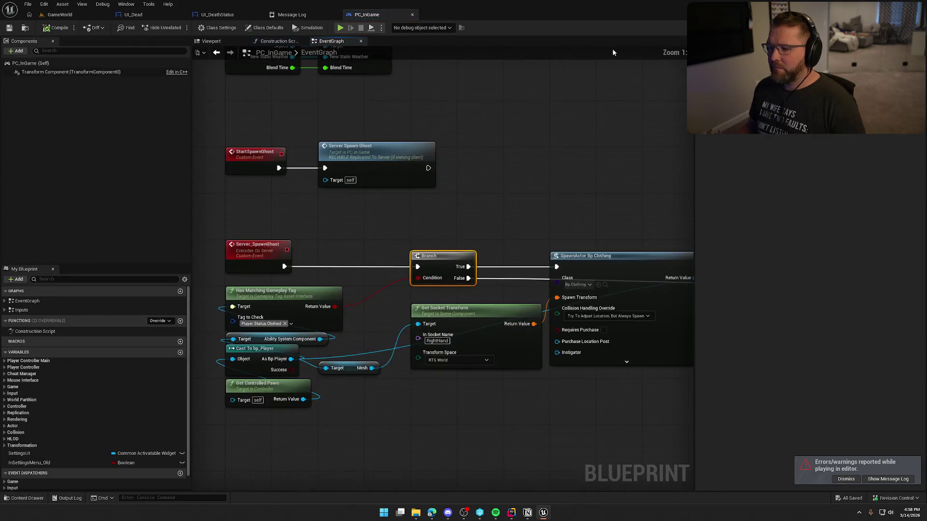
{"action": "middle_click", "coordinate": [371, 17]}
{"action": "middle_click", "coordinate": [309, 14]}
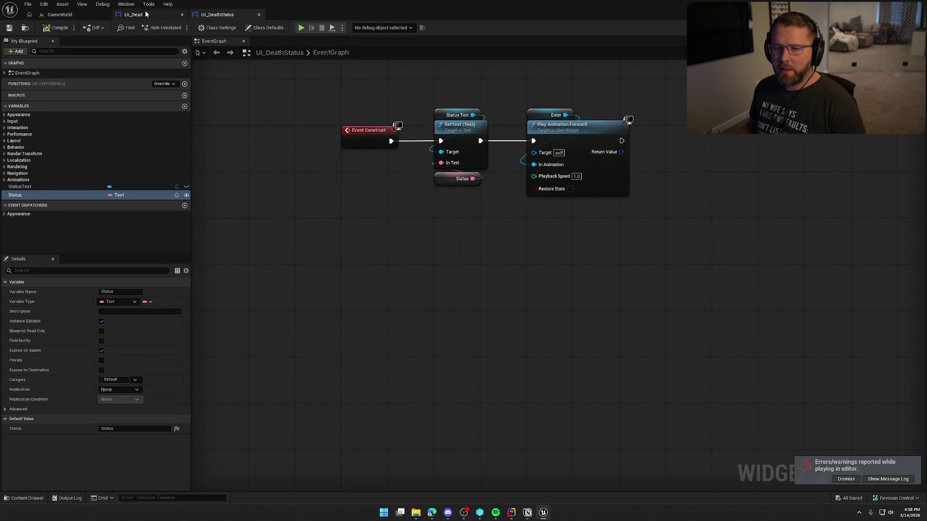
{"action": "left_click", "coordinate": [144, 14]}
{"action": "left_click", "coordinate": [893, 28]}
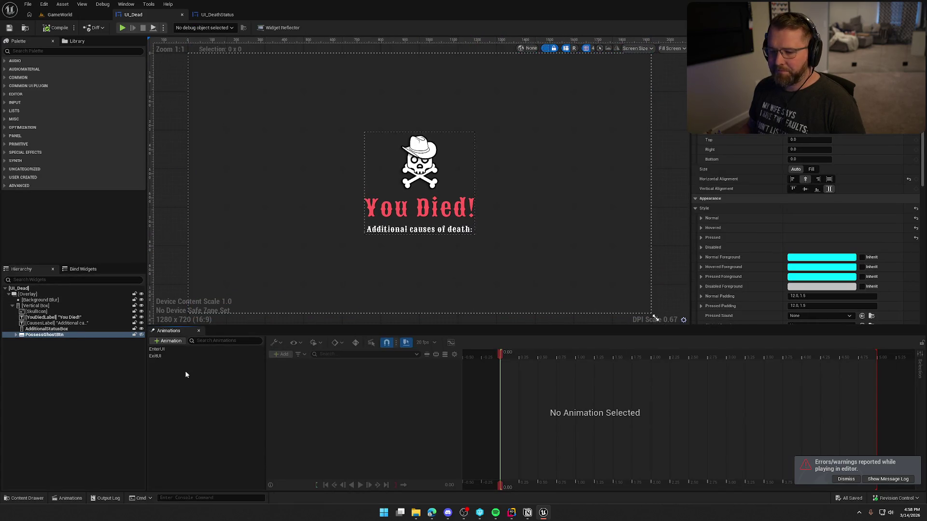
Step: Change the YouDiedLabel text to 'You forgot how to swim' and centre AdditionalStatusBox horizontally
{"action": "left_click", "coordinate": [199, 331]}
{"action": "left_click", "coordinate": [434, 378]}
{"action": "scroll", "coordinate": [433, 371], "scroll_direction": "up", "scroll_amount": 1}
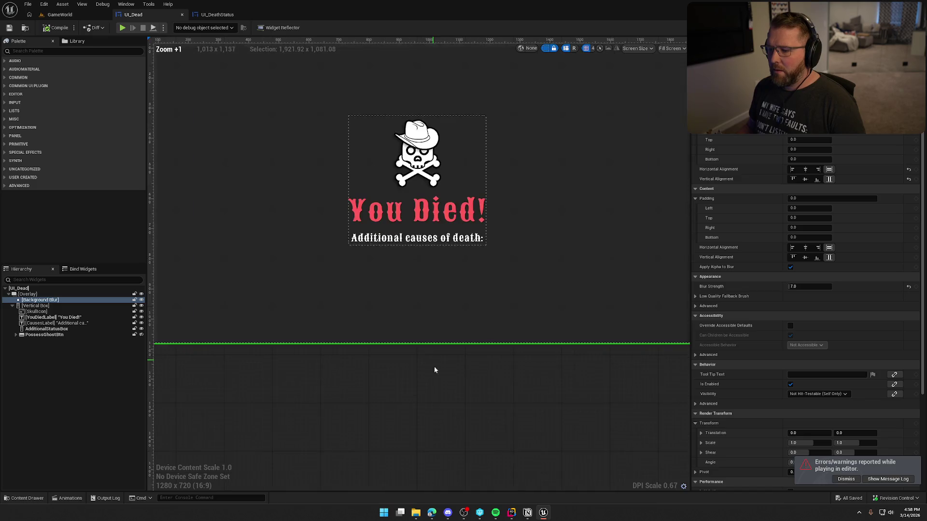
{"action": "left_click", "coordinate": [44, 329]}
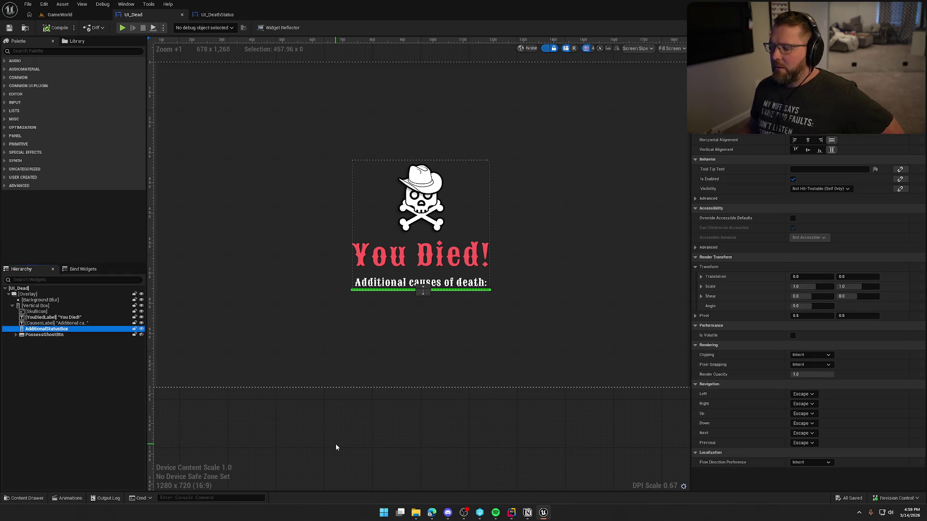
{"action": "left_click", "coordinate": [425, 258]}
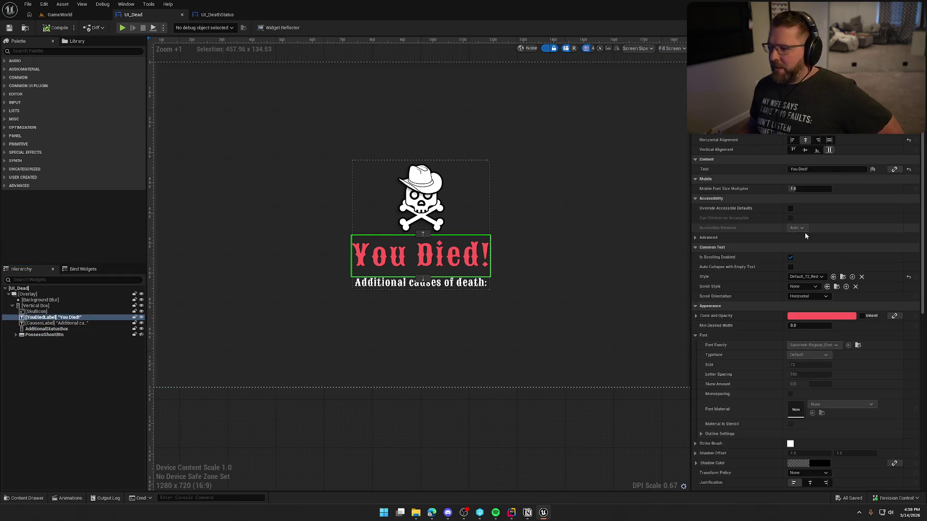
{"action": "left_click", "coordinate": [825, 170]}
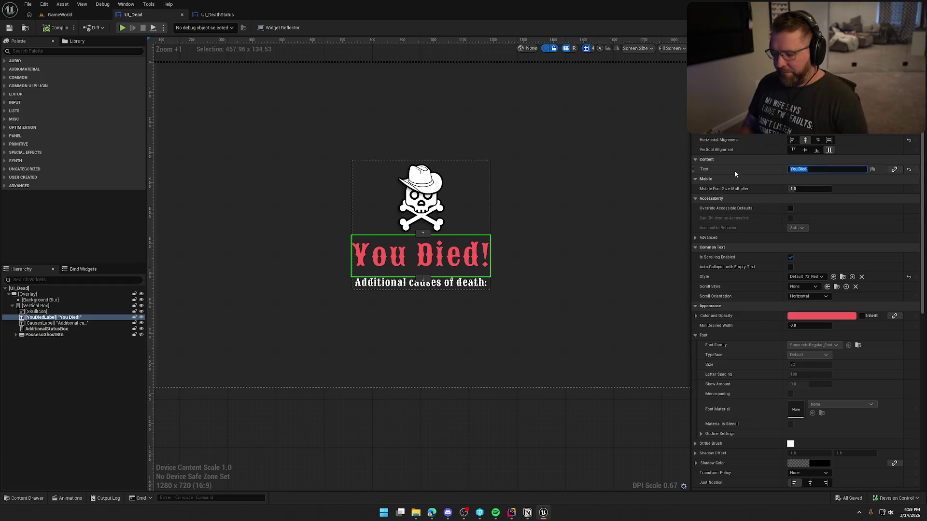
{"action": "type", "text": "You forgot how to s"}
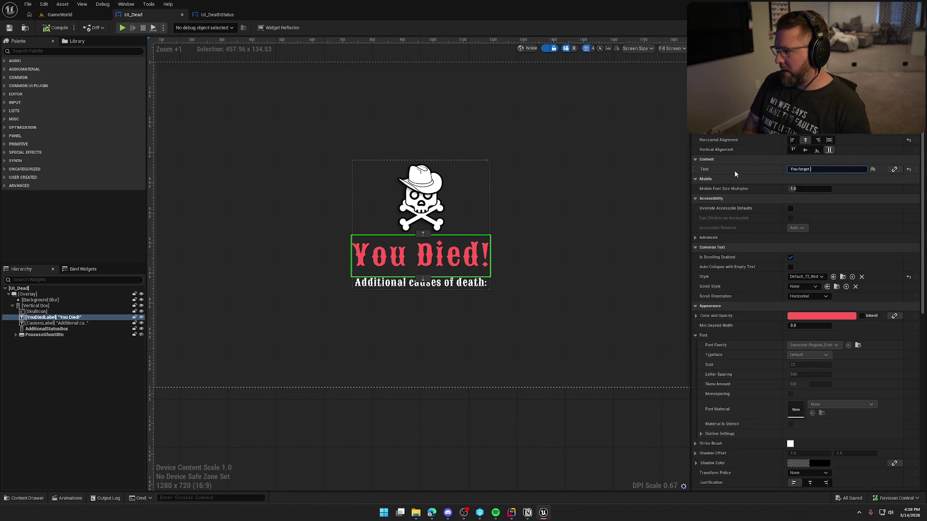
{"action": "type", "text": "wim"}
{"action": "key", "text": "Return"}
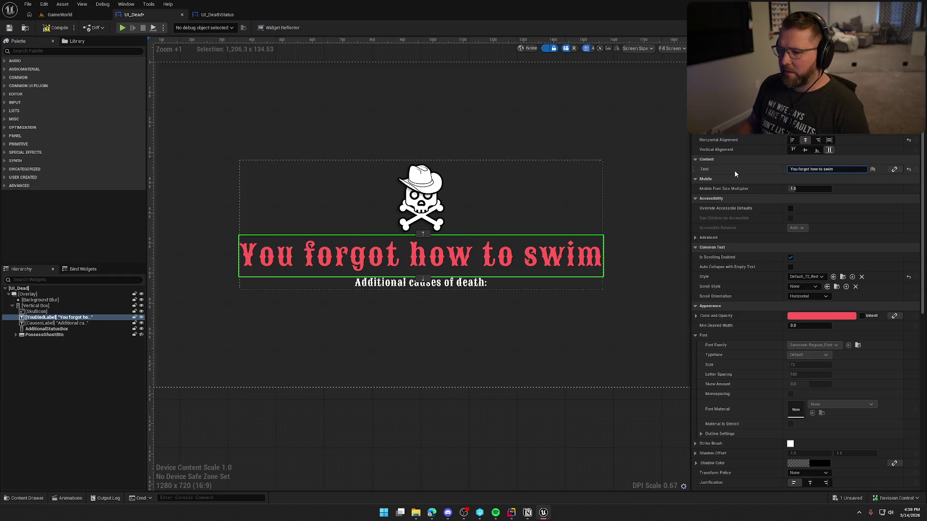
{"action": "left_click", "coordinate": [49, 329]}
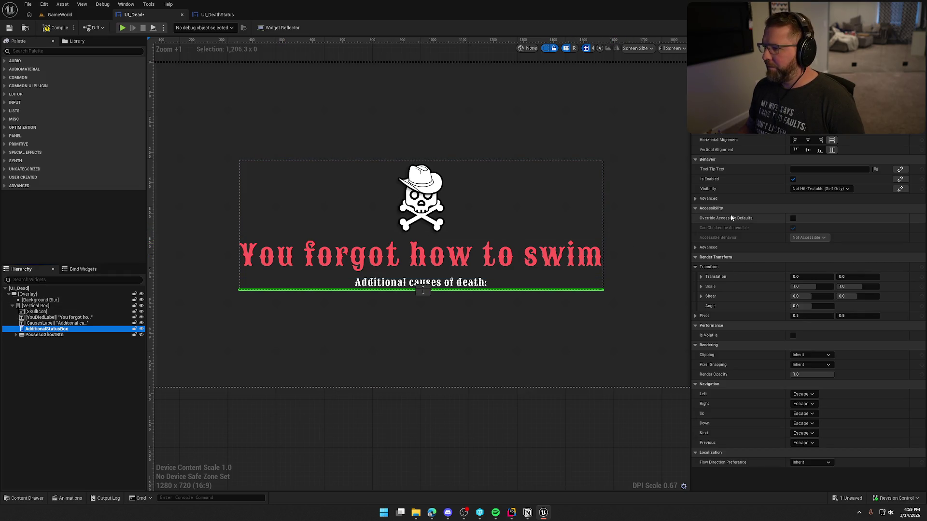
{"action": "left_click", "coordinate": [809, 140]}
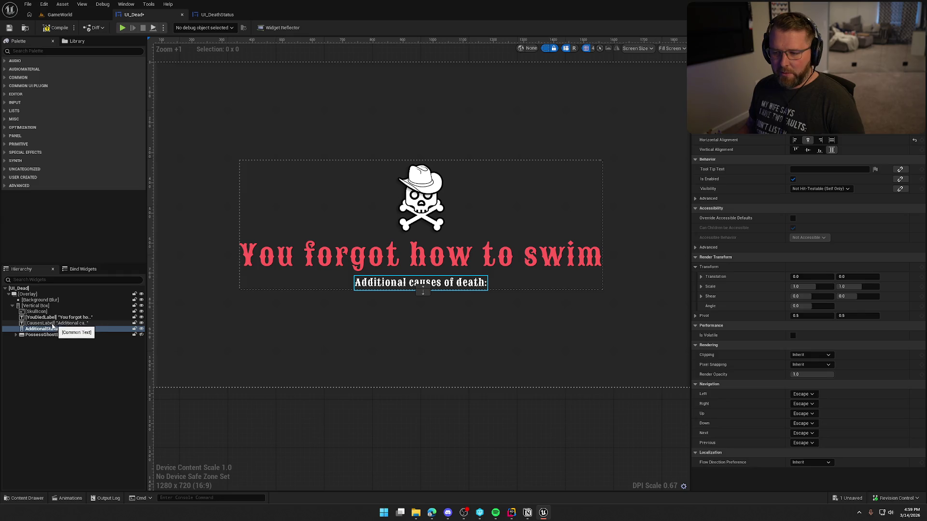
Step: Drag CausesLabel into AdditionalStatusBox in the Hierarchy so it becomes its child
{"action": "left_click_drag", "start_coordinate": [50, 324], "coordinate": [50, 331]}
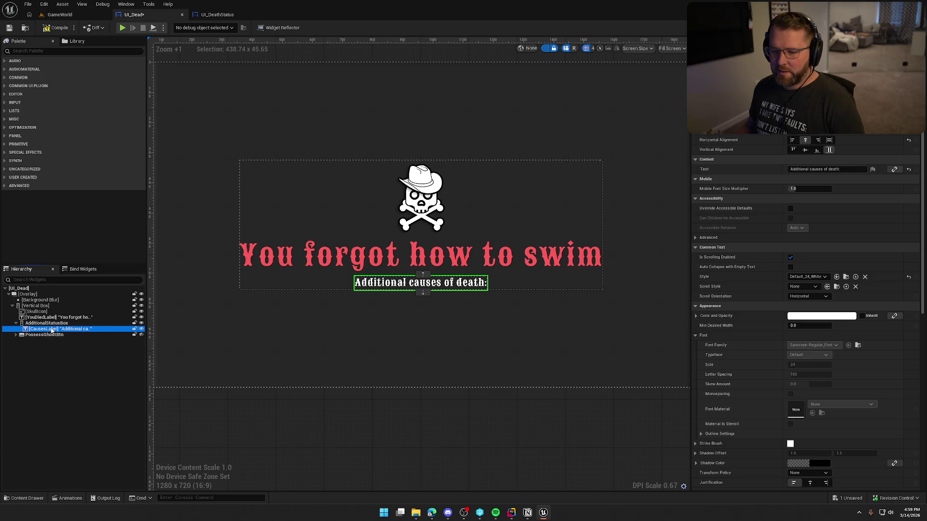
{"action": "left_click", "coordinate": [48, 323]}
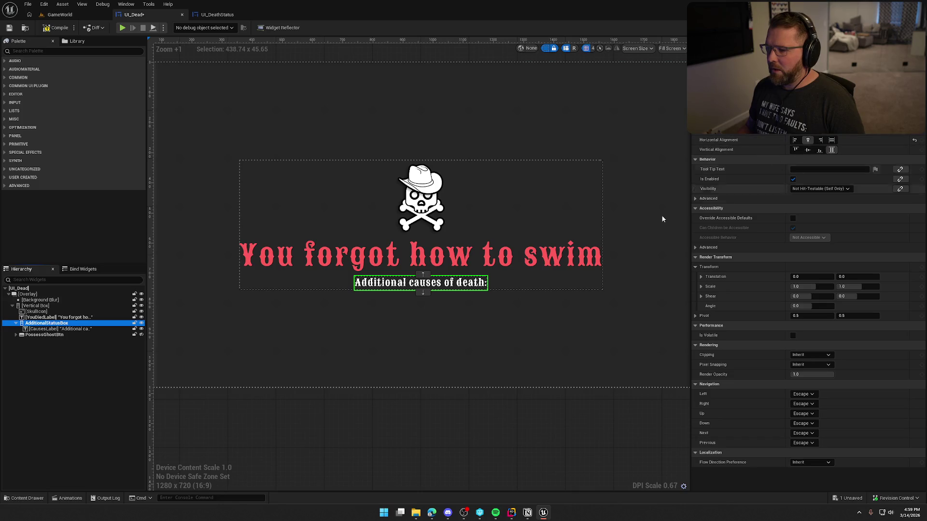
{"action": "left_click", "coordinate": [50, 335]}
{"action": "left_click", "coordinate": [50, 324]}
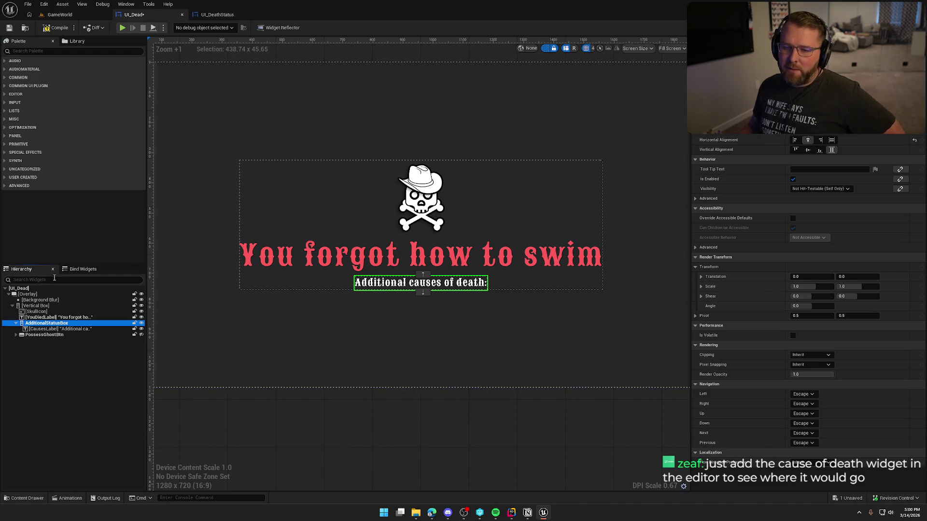
{"action": "left_click", "coordinate": [58, 51]}
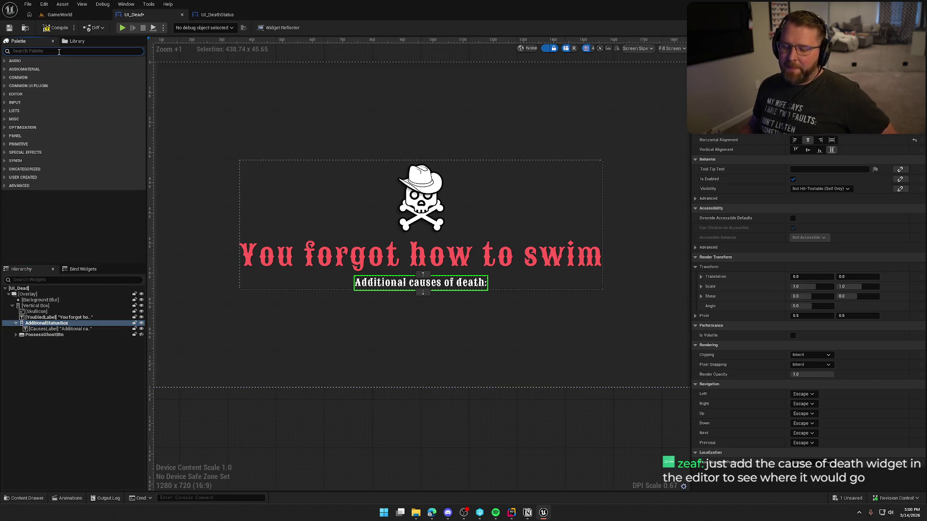
Step: Add a UI_DeathStatus entry to AdditionalStatusBox and prefix its status text so it reads '- Illness'
{"action": "type", "text": "dea"}
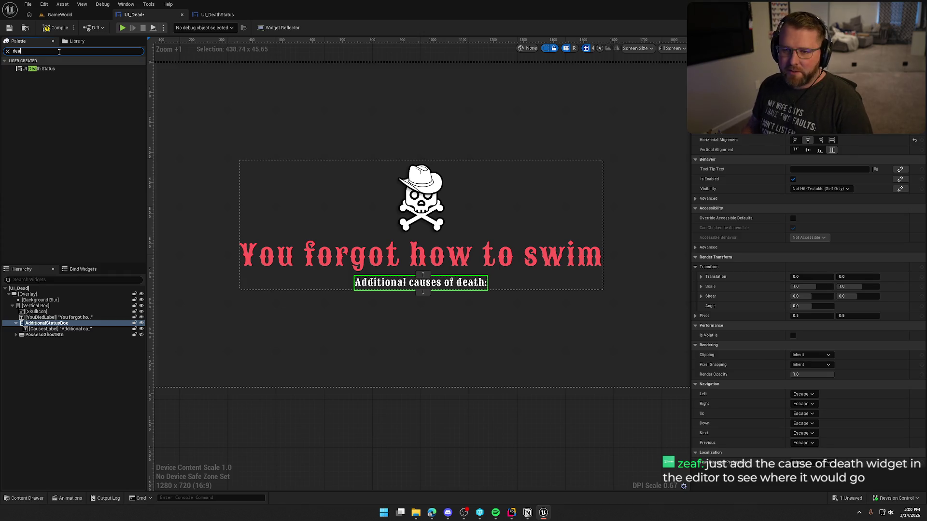
{"action": "mouse_move", "coordinate": [39, 69]}
{"action": "left_mouse_down"}
{"action": "mouse_move", "coordinate": [159, 223]}
{"action": "mouse_move", "coordinate": [48, 322]}
{"action": "left_mouse_up"}
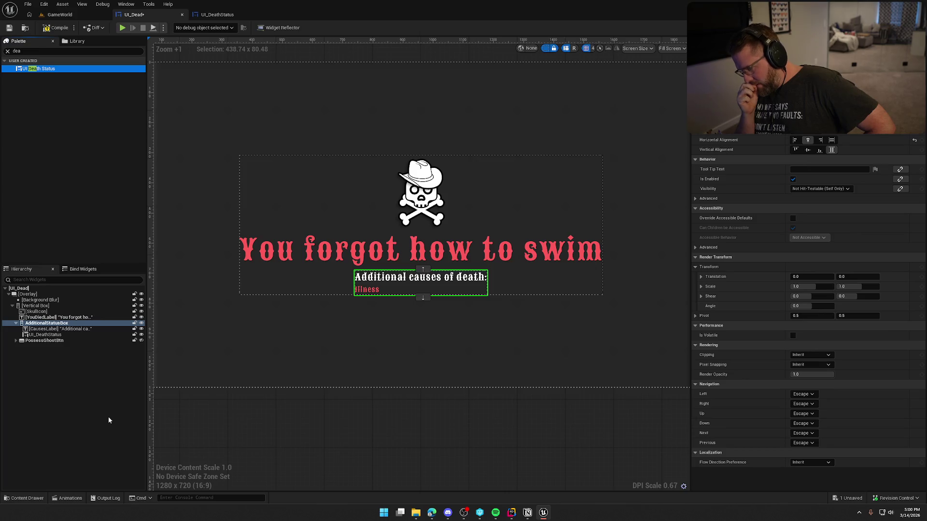
{"action": "left_click", "coordinate": [217, 15]}
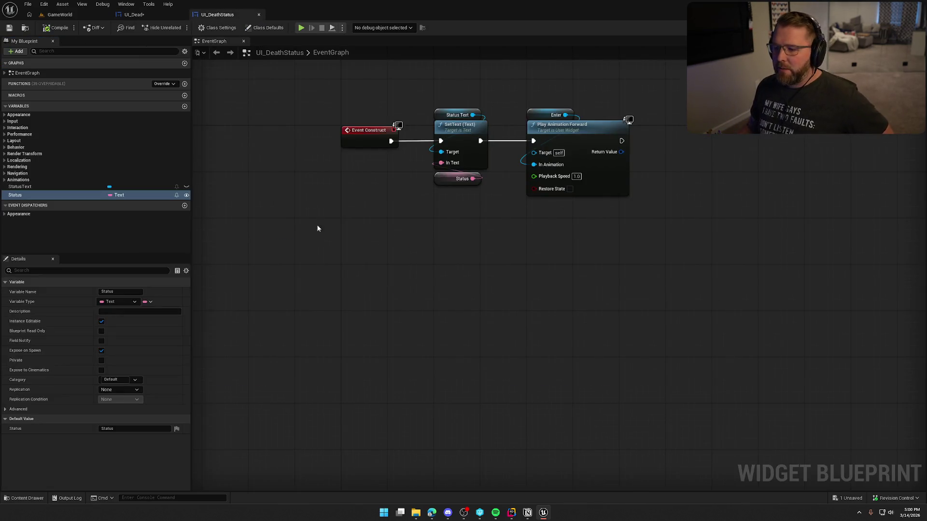
{"action": "left_click", "coordinate": [885, 28]}
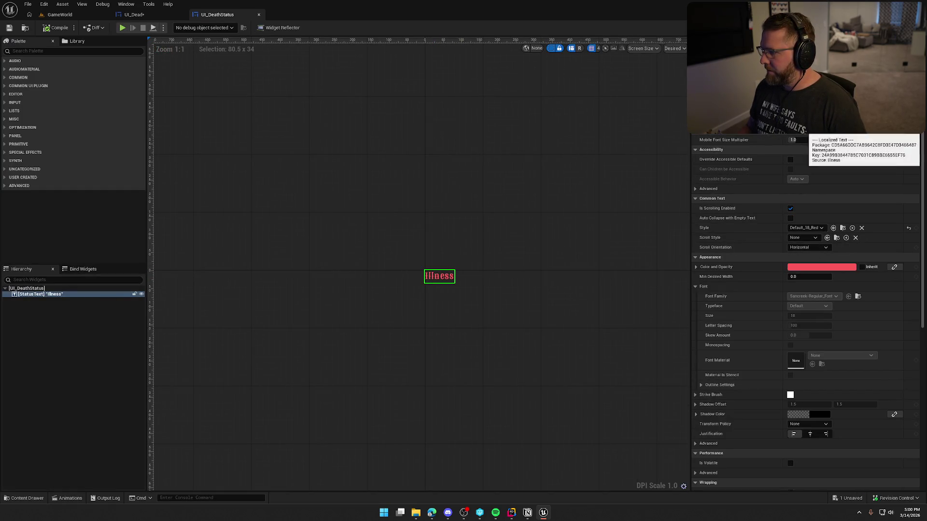
{"action": "type", "text": "-"}
{"action": "key", "text": "Return"}
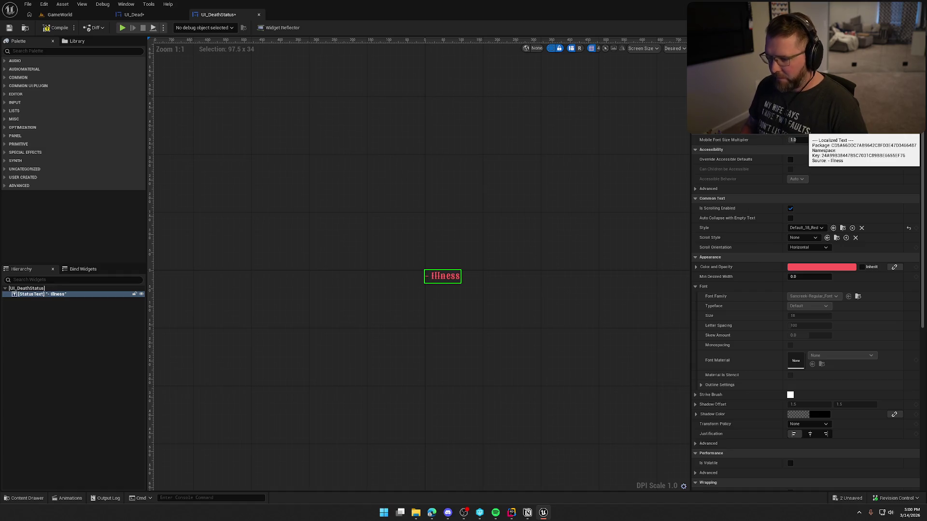
{"action": "left_click", "coordinate": [55, 28]}
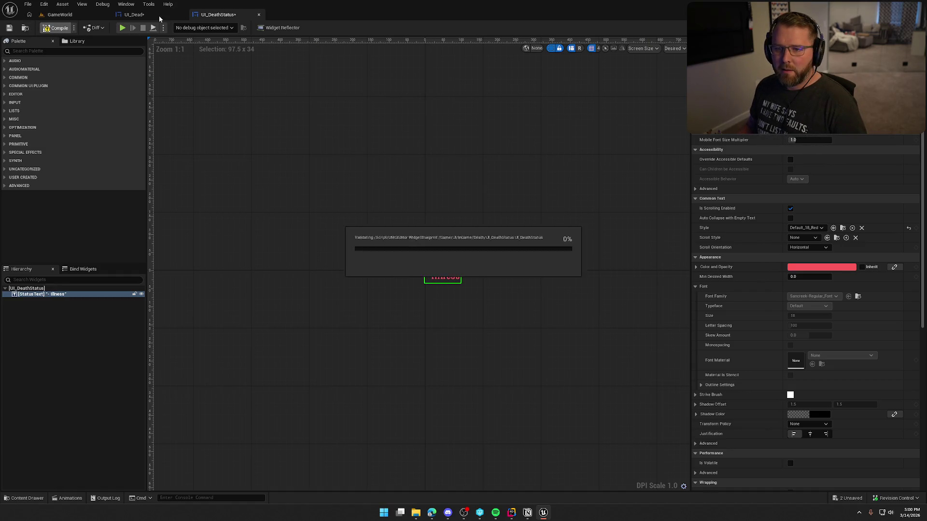
{"action": "left_click", "coordinate": [159, 17]}
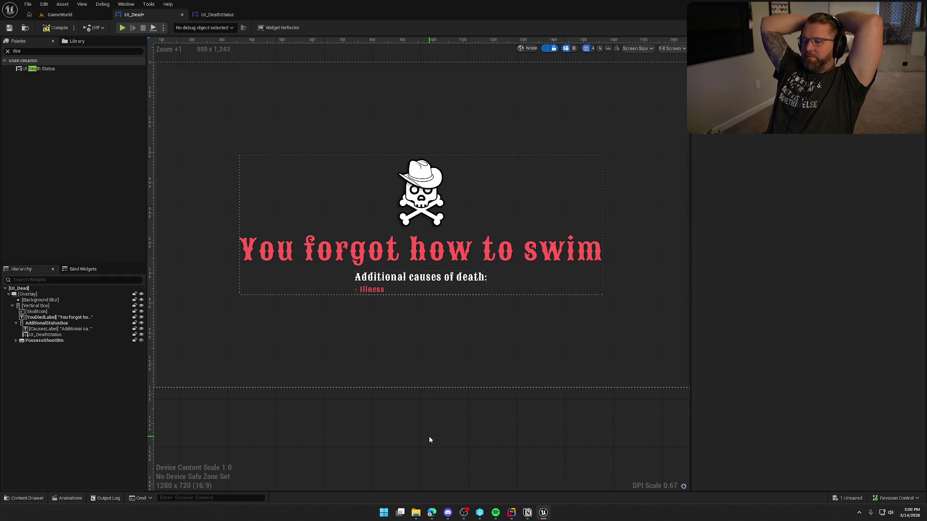
Step: Unhide PossessGhostBtn in the designer and give it a top padding of 20
{"action": "left_click", "coordinate": [141, 341]}
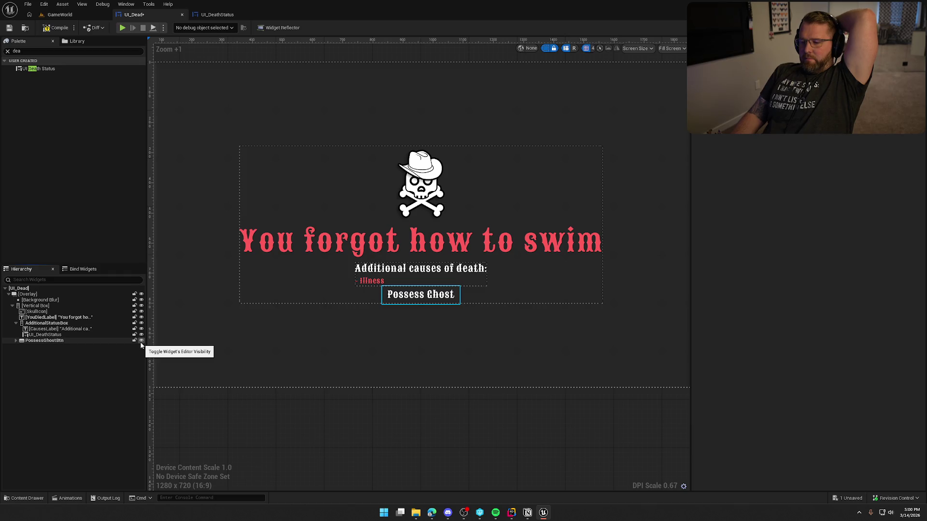
{"action": "left_click", "coordinate": [51, 340]}
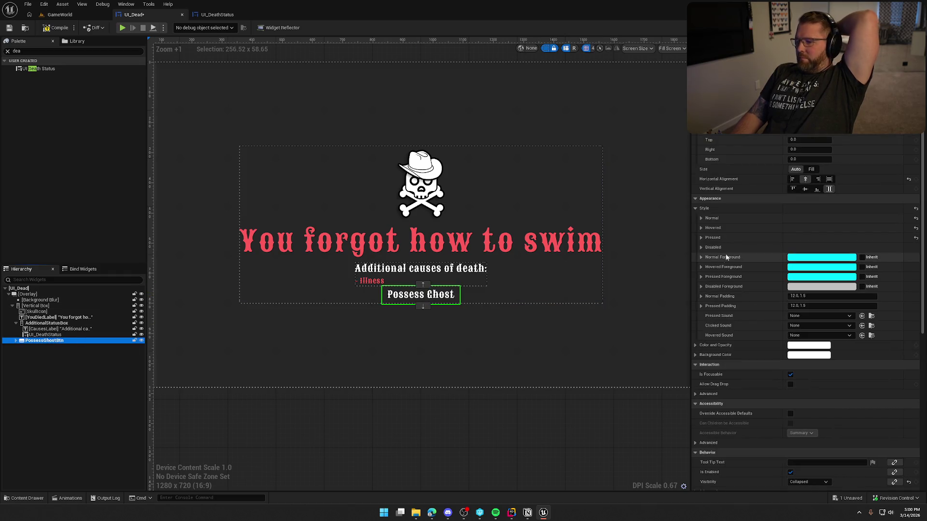
{"action": "left_click", "coordinate": [753, 140]}
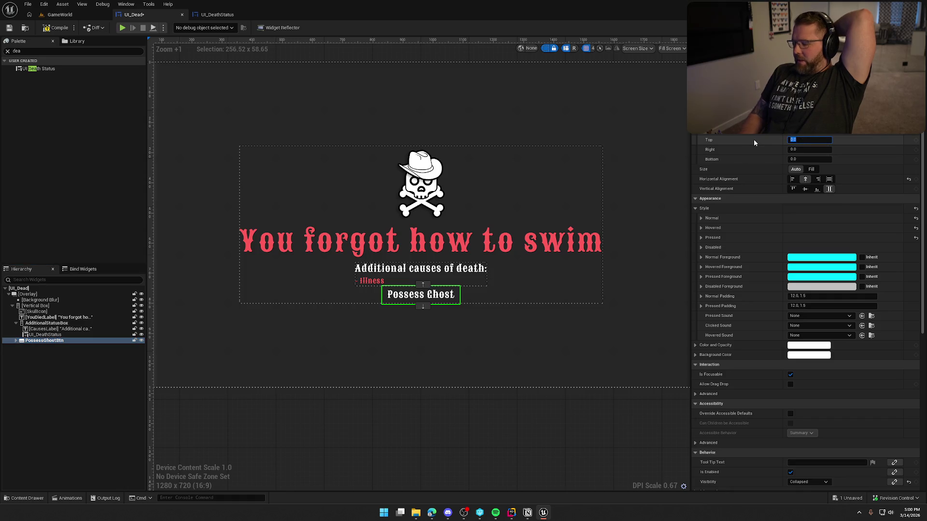
{"action": "type", "text": "20"}
{"action": "key", "text": "Return"}
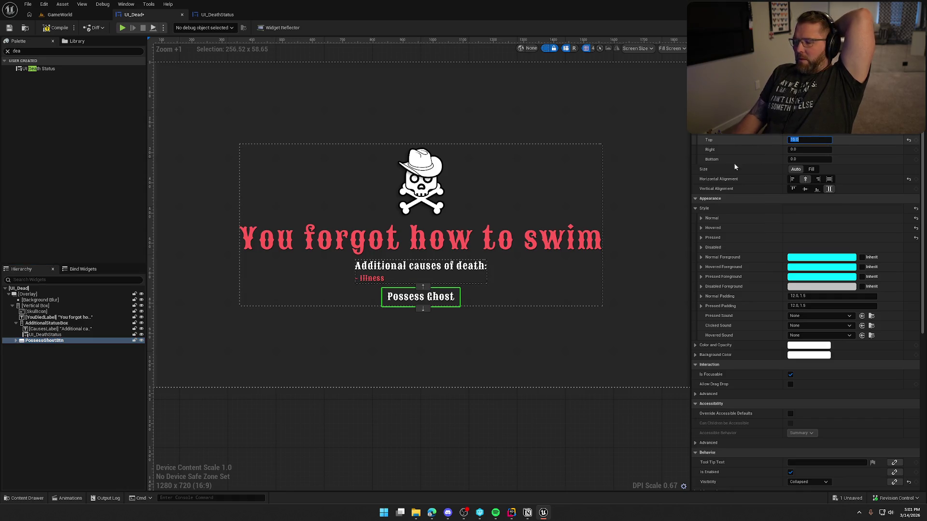
{"action": "left_click", "coordinate": [492, 428]}
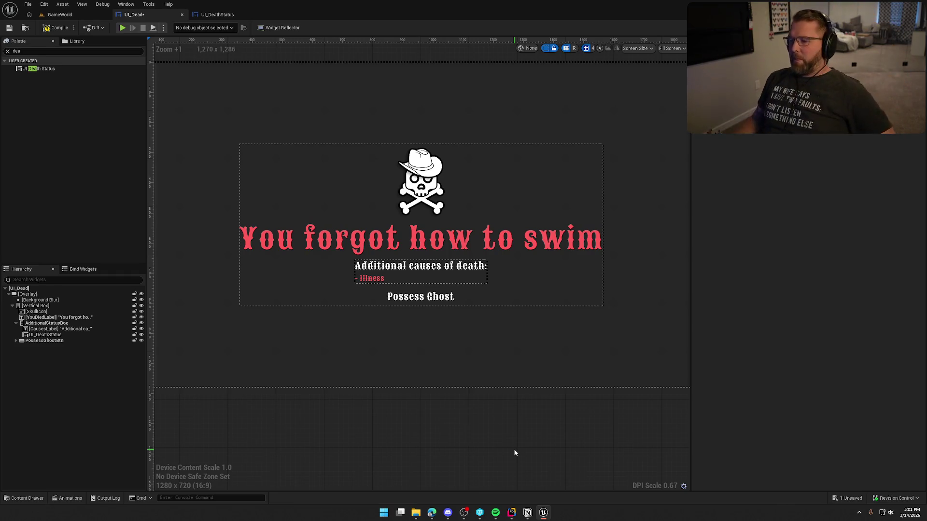
Step: Undo the accidental title move and change the causes label text to 'Contributing factors:'
{"action": "left_click_drag", "start_coordinate": [428, 262], "coordinate": [464, 273]}
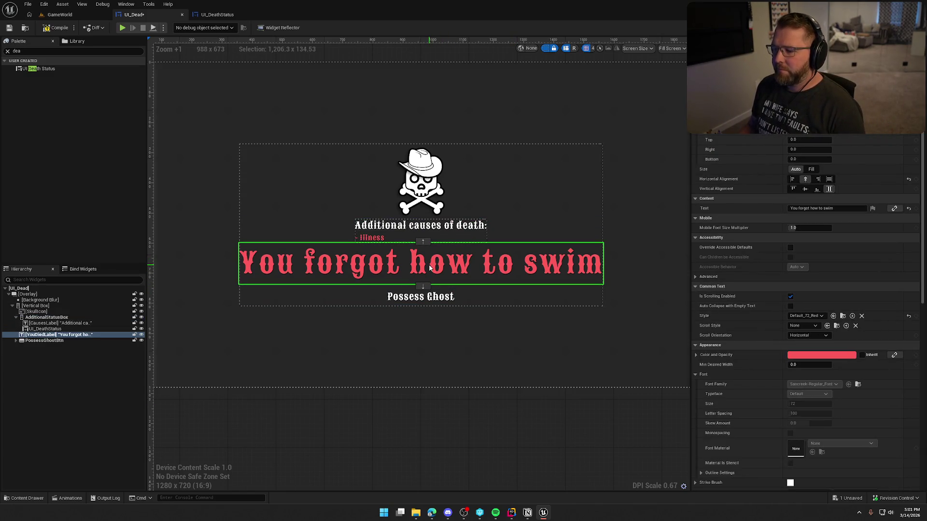
{"action": "key", "text": "ctrl+z"}
{"action": "left_click", "coordinate": [473, 266]}
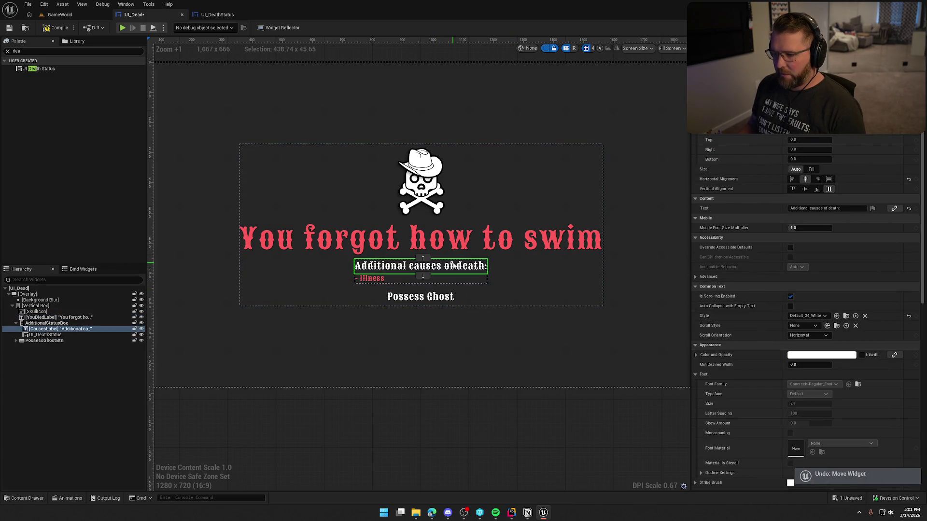
{"action": "left_click", "coordinate": [811, 208]}
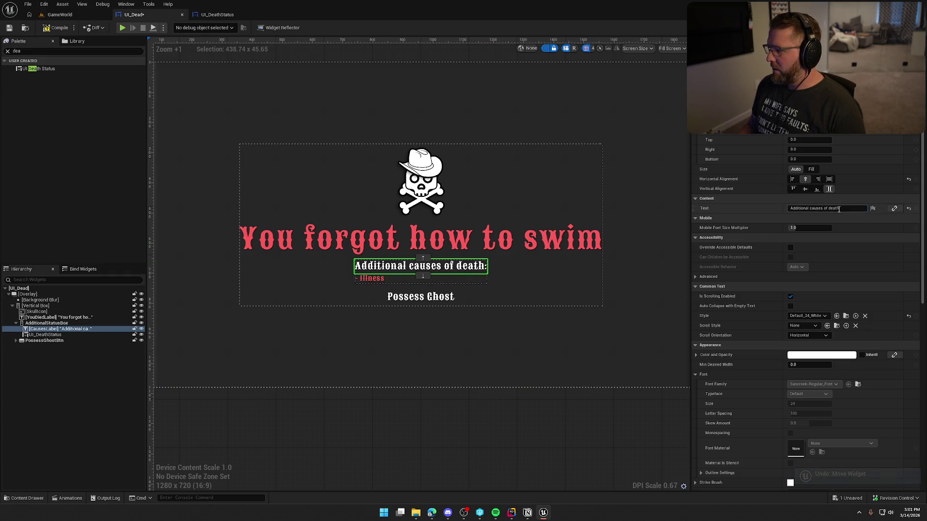
{"action": "type", "text": "Contr"}
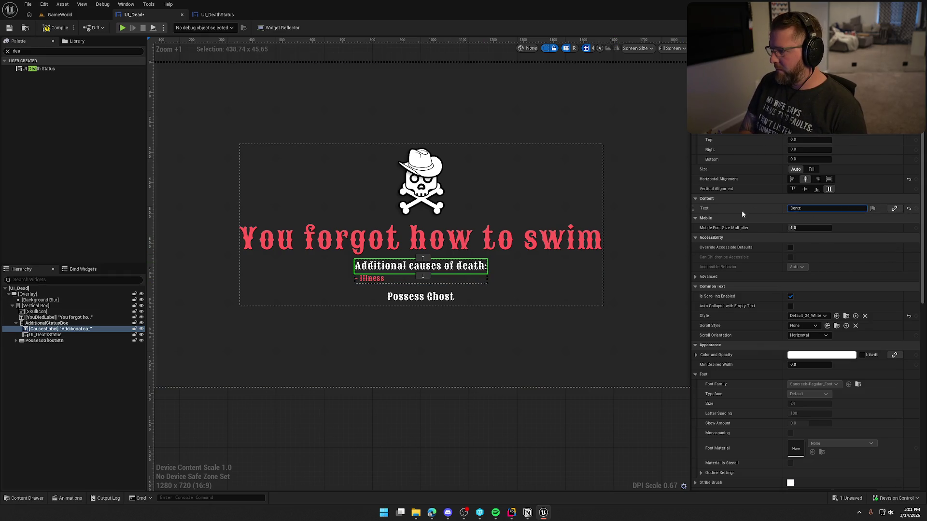
{"action": "type", "text": "ibuting Fa"}
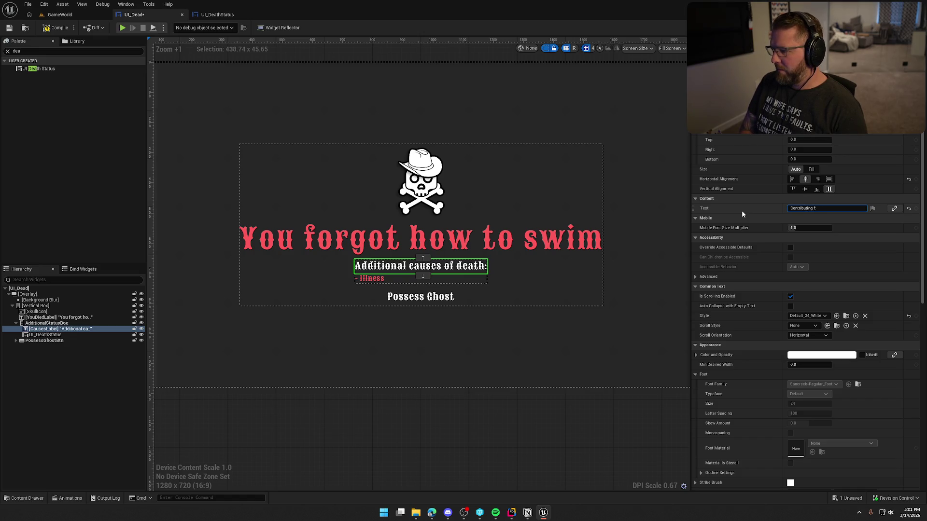
{"action": "type", "text": "tors:"}
{"action": "key", "text": "Return"}
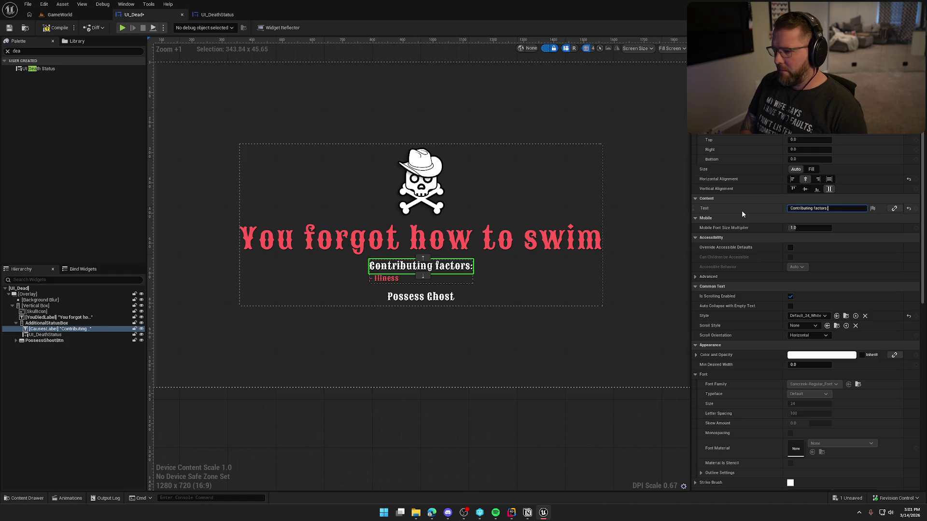
{"action": "left_click", "coordinate": [413, 464]}
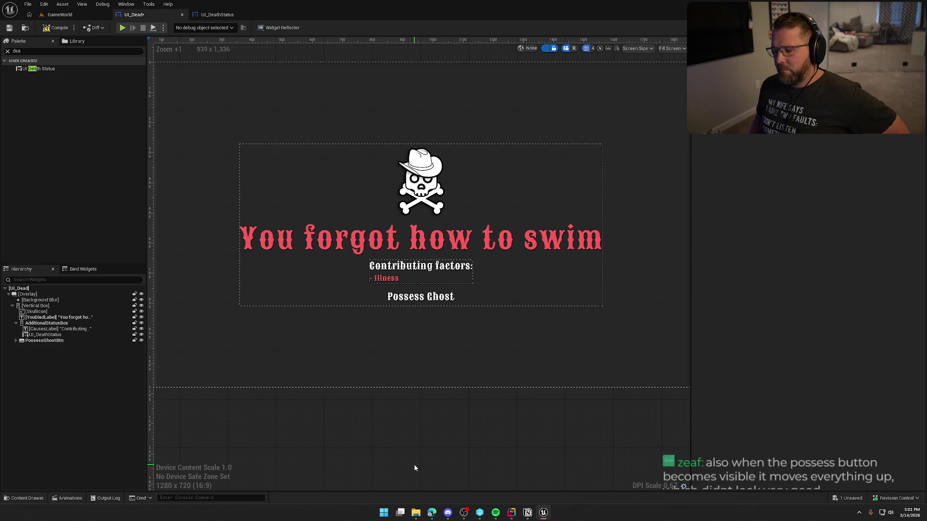
{"action": "left_click", "coordinate": [55, 336]}
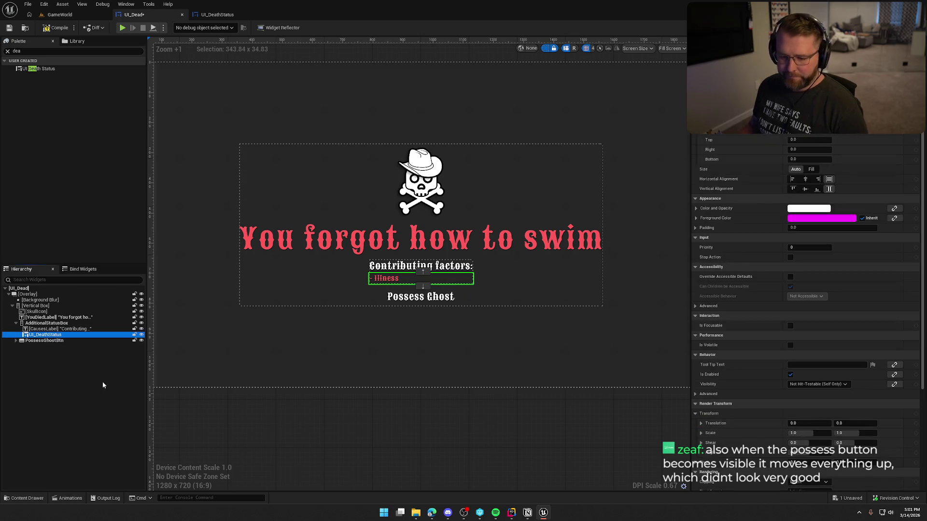
Step: Duplicate the selected UI_DeathStatus row widget with Ctrl+D
{"action": "key", "text": "ctrl+d"}
{"action": "key", "text": "ctrl+d"}
{"action": "key", "text": "ctrl+d"}
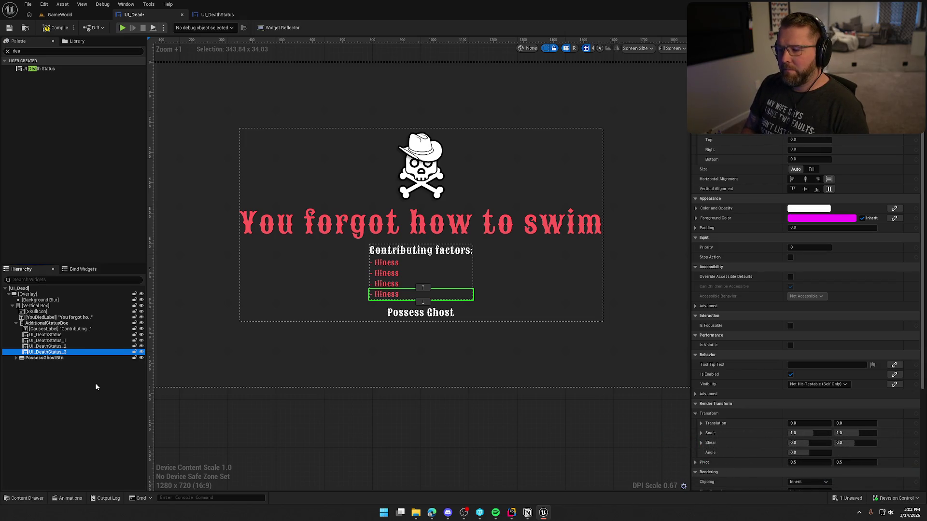
Step: Set the PossessGhostBtn visibility to Hidden and turn off the dashed widget outlines
{"action": "left_click", "coordinate": [72, 357]}
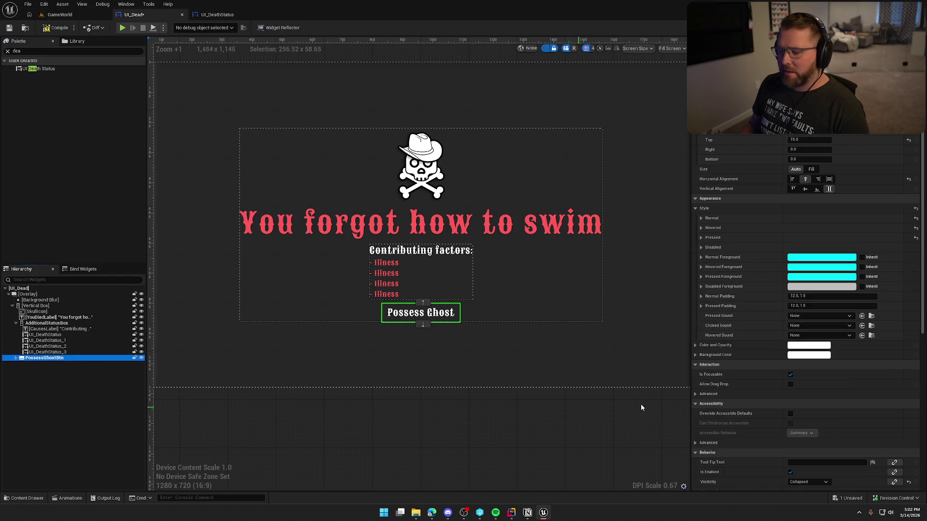
{"action": "scroll", "coordinate": [793, 400], "scroll_direction": "down", "scroll_amount": 3}
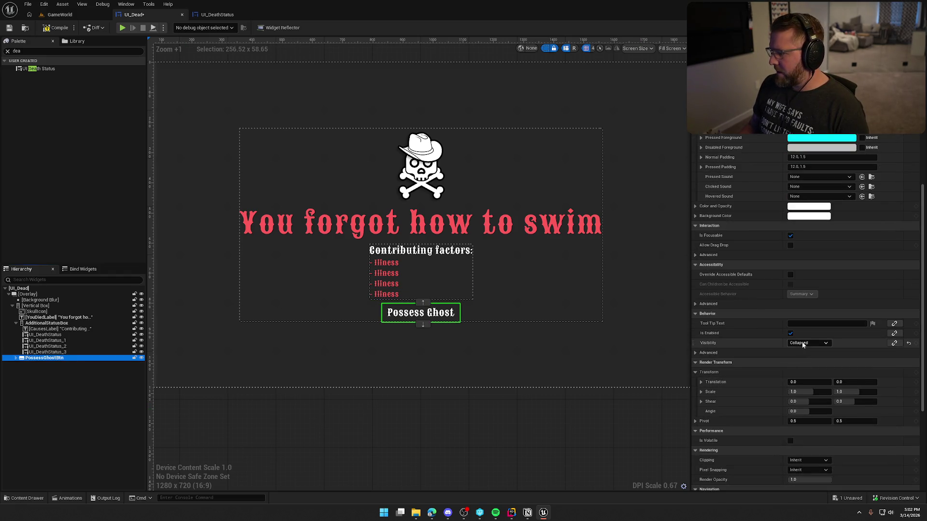
{"action": "left_click", "coordinate": [804, 343]}
{"action": "left_click", "coordinate": [809, 364]}
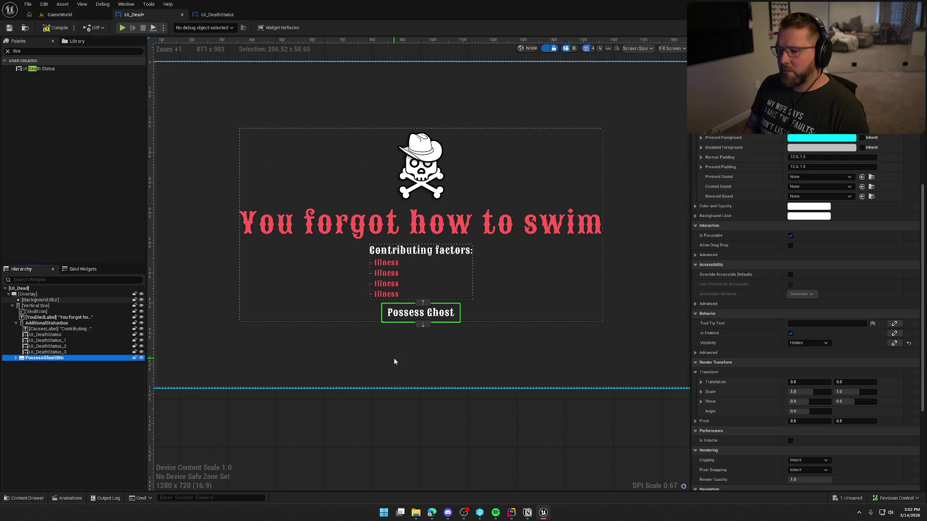
{"action": "left_click", "coordinate": [546, 48]}
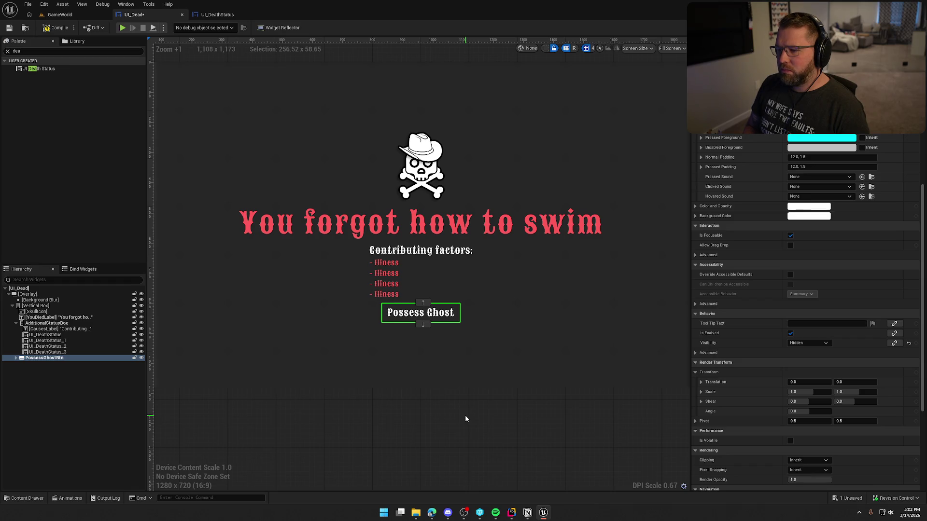
Step: Delete the four placeholder UI_DeathStatus rows, then play the GameWorld level in the editor
{"action": "left_click", "coordinate": [51, 336]}
{"action": "left_click", "coordinate": [59, 352], "text": "shift"}
{"action": "key", "text": "Delete"}
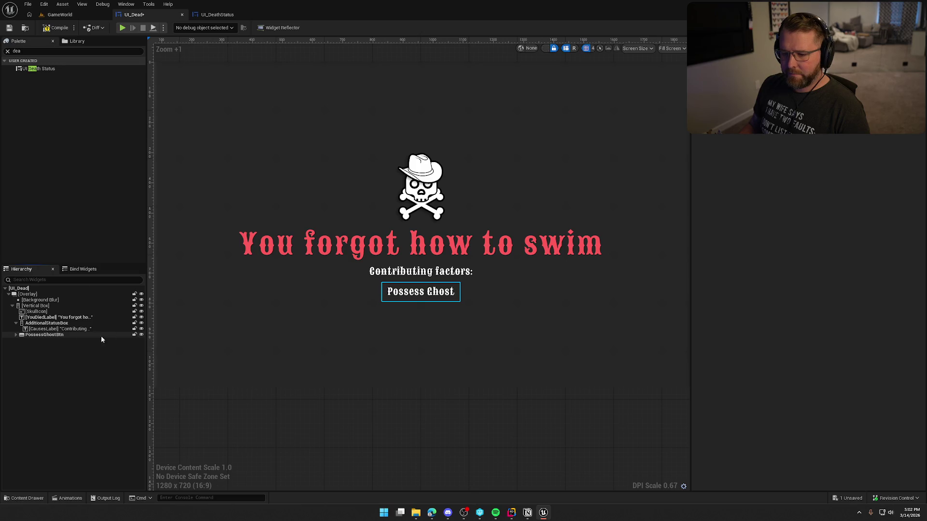
{"action": "left_click", "coordinate": [60, 15]}
{"action": "left_click", "coordinate": [199, 27]}
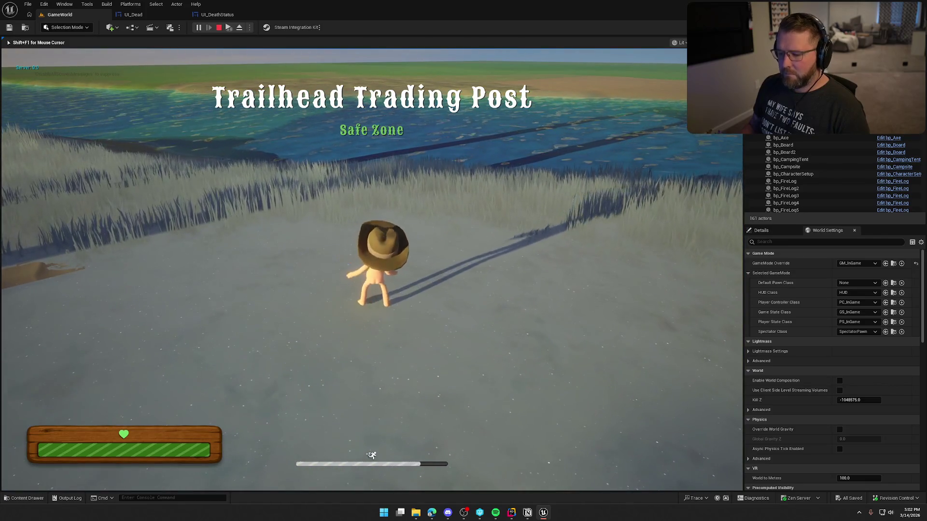
Step: Walk the character around and slow the game with the slomo console command
{"action": "key", "text": "w"}
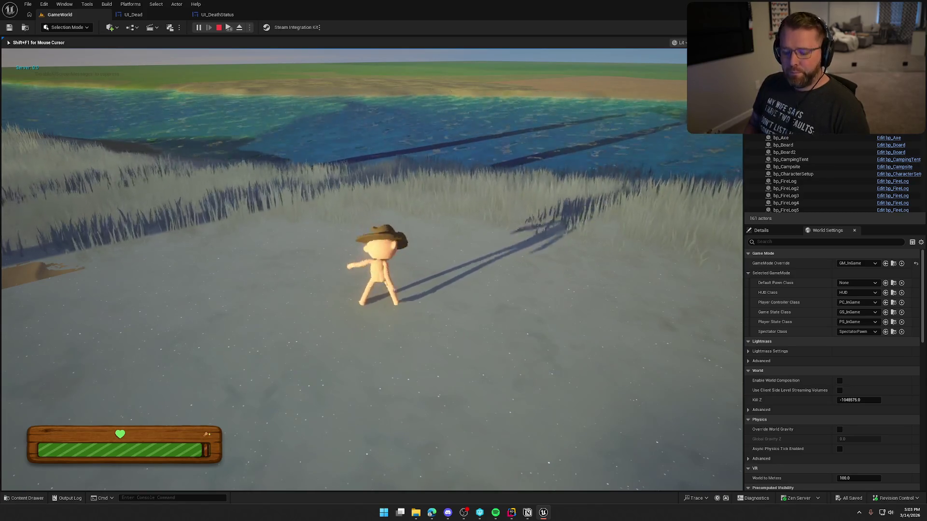
{"action": "key", "text": "grave"}
{"action": "key", "text": "Up"}
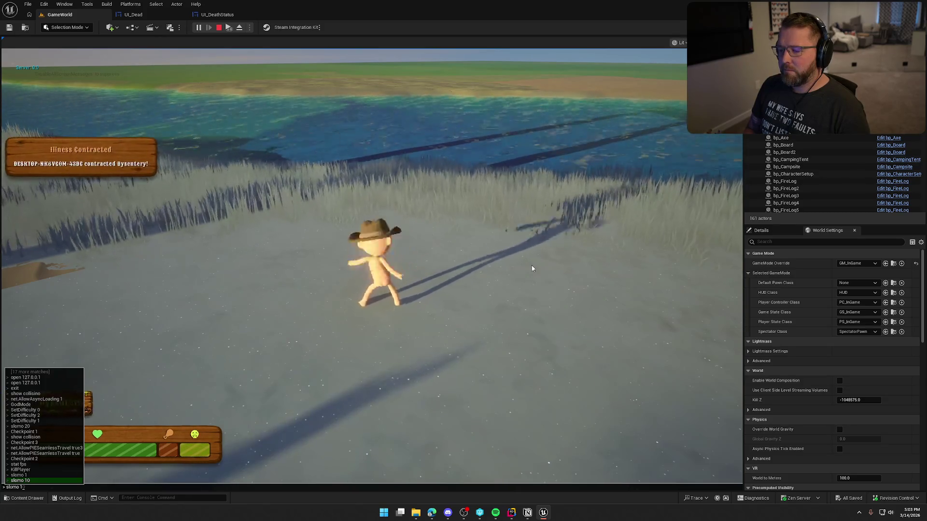
{"action": "key", "text": "Return"}
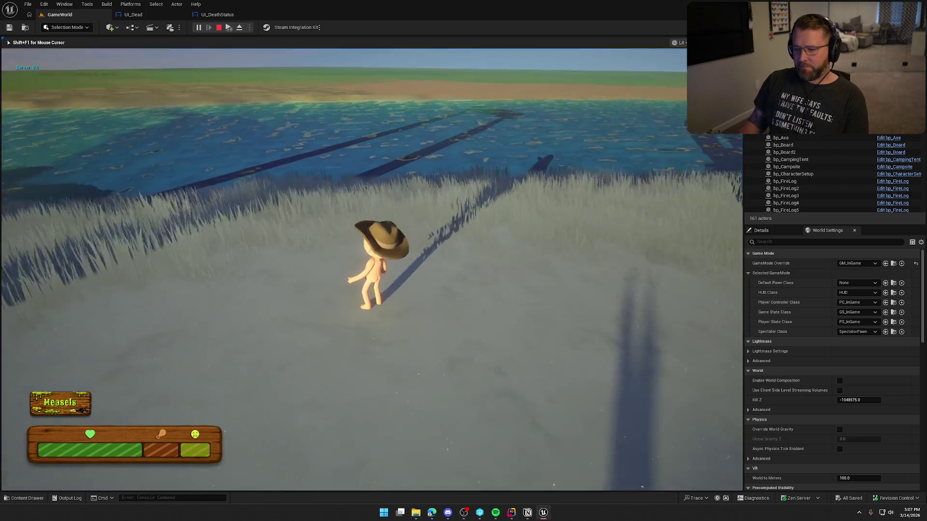
Step: Run KillPlayer from the console to view the 'You forgot to eat.' death screen, then stop play
{"action": "key", "text": "grave"}
{"action": "key", "text": "Up"}
{"action": "key", "text": "Up"}
{"action": "key", "text": "Up"}
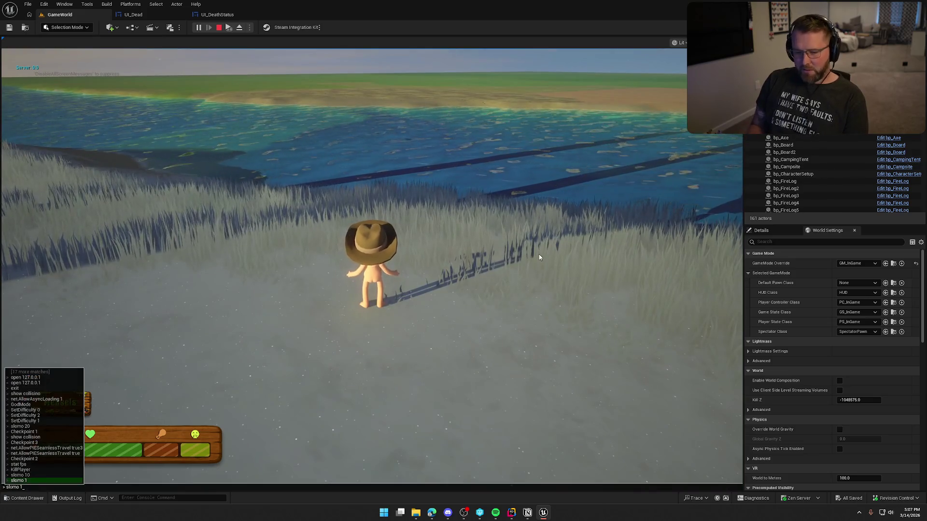
{"action": "key", "text": "Return"}
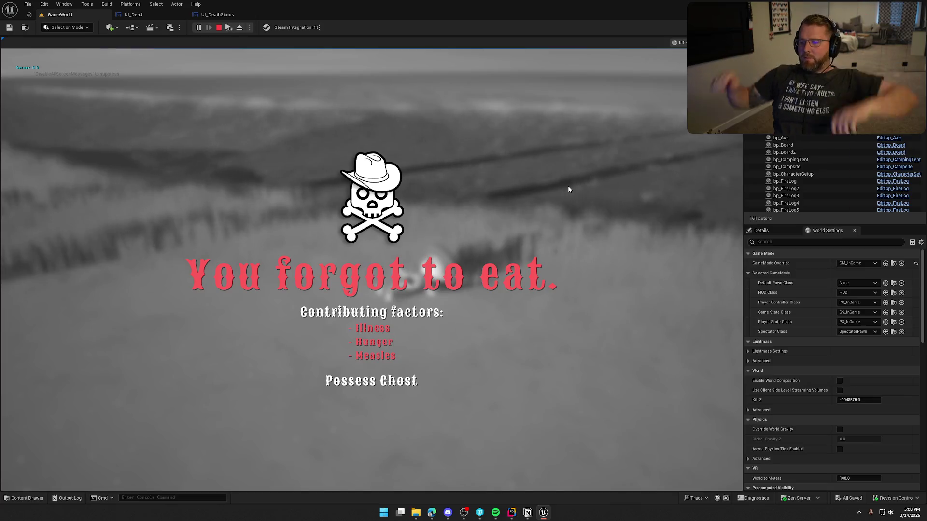
{"action": "left_click", "coordinate": [218, 27]}
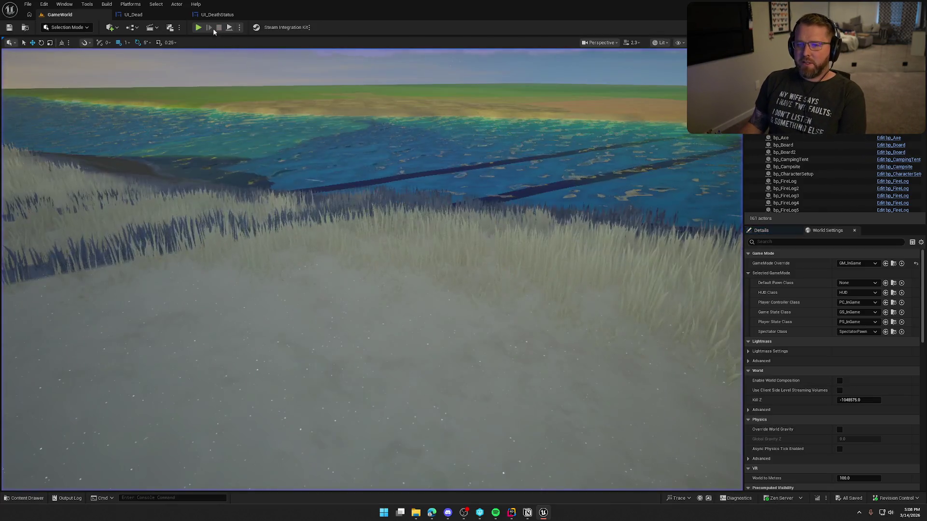
Step: Center-justify and compile the UI_DeathStatus Illness text, then show UI_Dead's blueprint graph
{"action": "left_click", "coordinate": [215, 14]}
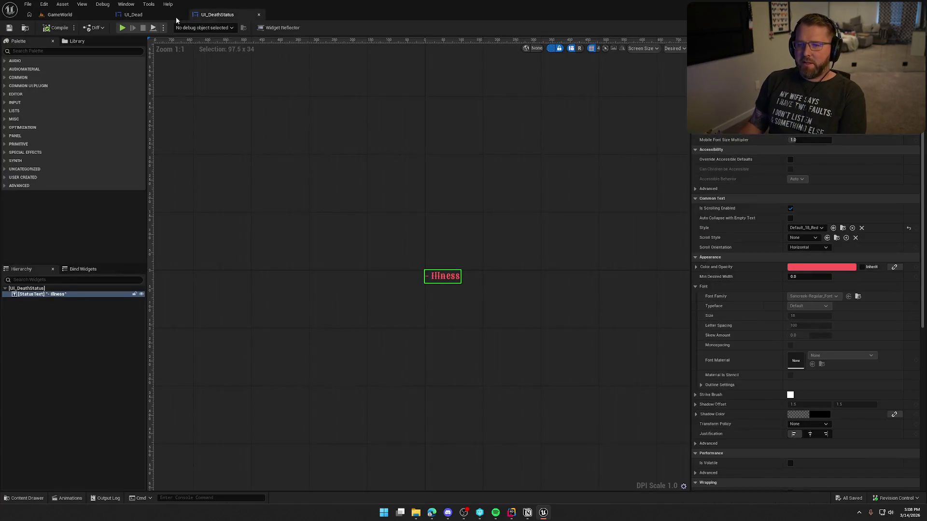
{"action": "left_click", "coordinate": [809, 434]}
{"action": "left_click", "coordinate": [51, 29]}
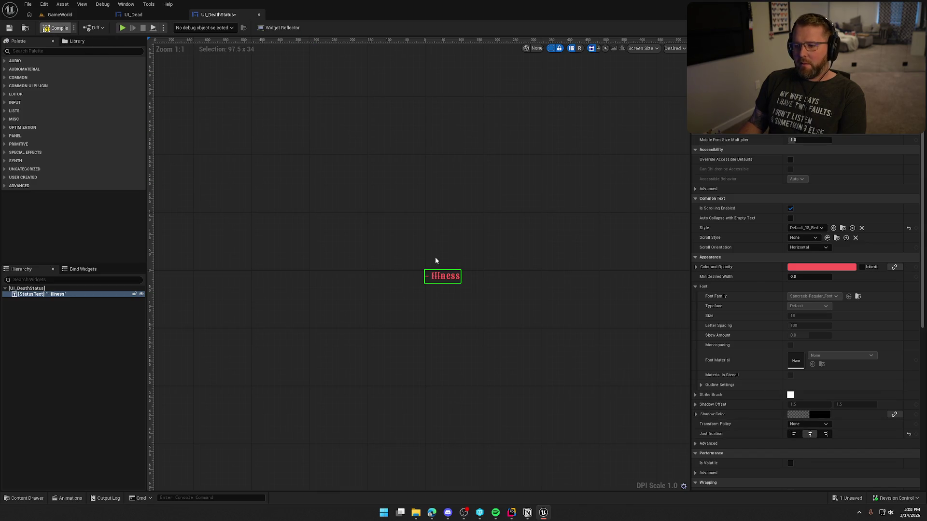
{"action": "left_click", "coordinate": [133, 15]}
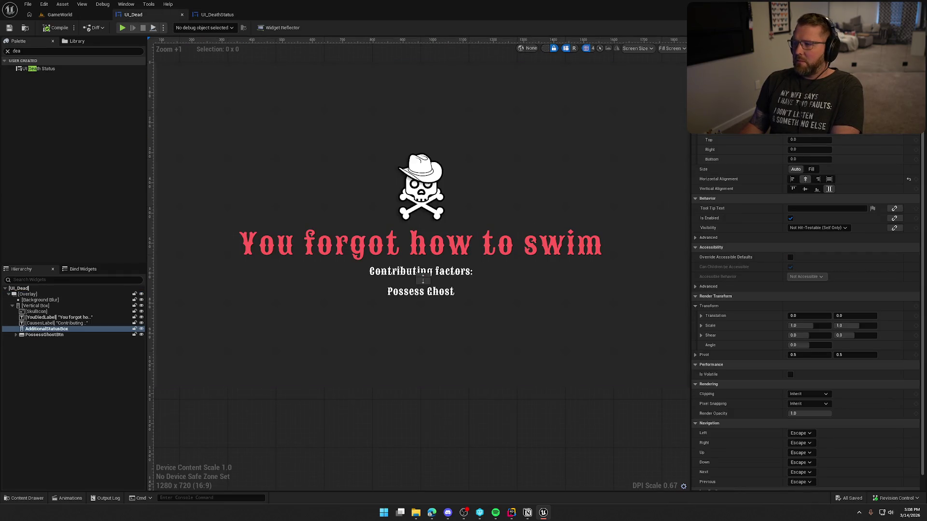
{"action": "left_click", "coordinate": [903, 28]}
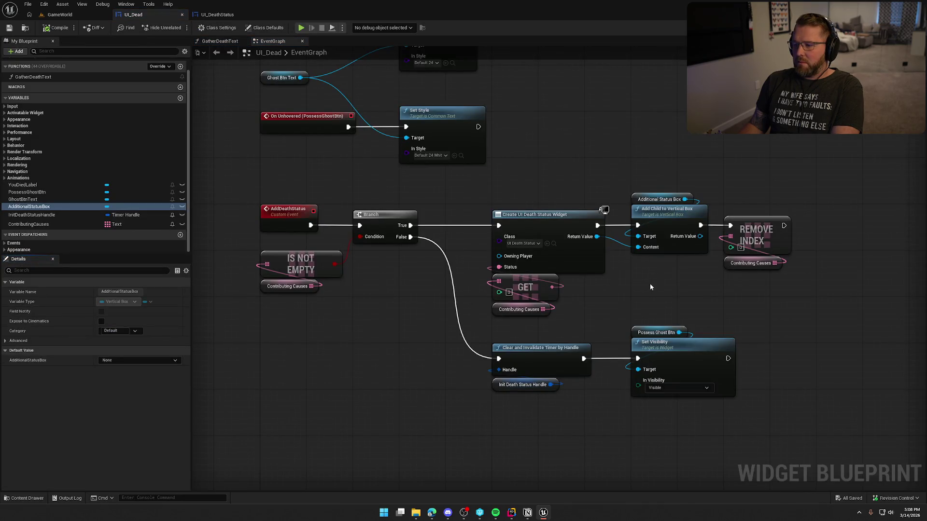
Step: Remove the leading dashes from GatherDeathText's Disease and Attribute format texts and compile UI_Dead
{"action": "scroll", "coordinate": [642, 283], "scroll_direction": "up", "scroll_amount": 10}
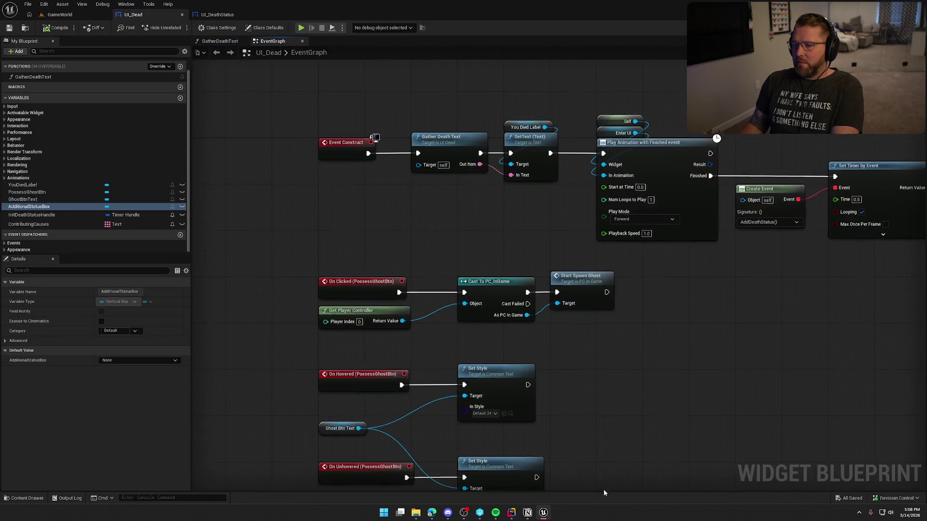
{"action": "double_click", "coordinate": [439, 137]}
{"action": "scroll", "coordinate": [732, 318], "scroll_direction": "up", "scroll_amount": 2}
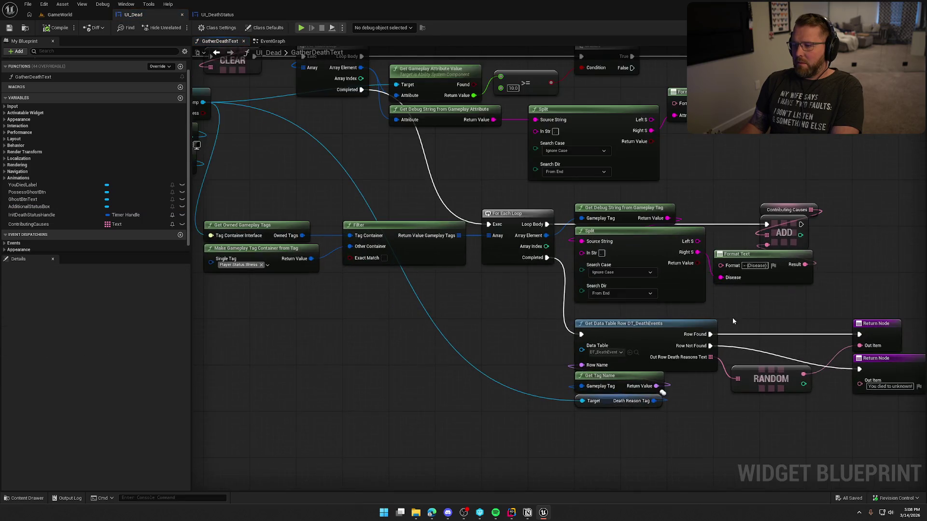
{"action": "left_click_drag", "start_coordinate": [732, 318], "coordinate": [586, 297]}
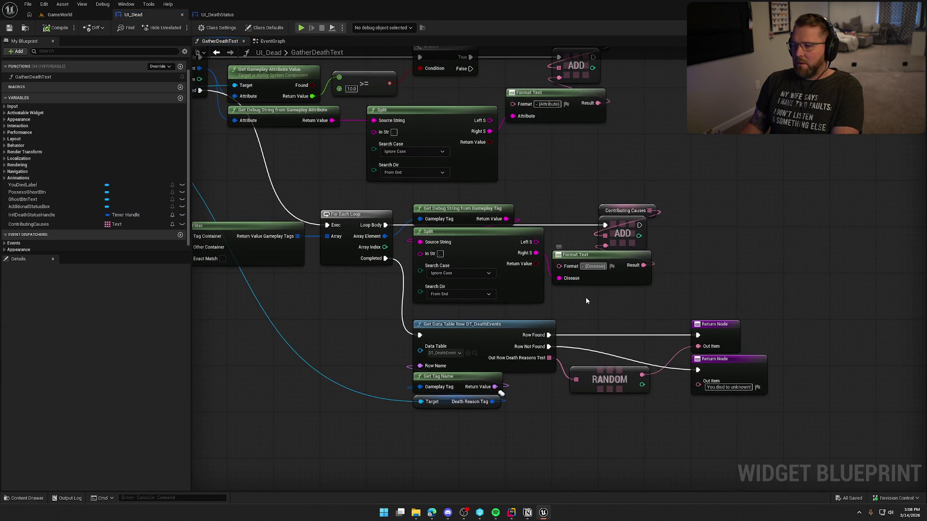
{"action": "key", "text": "BackSpace"}
{"action": "key", "text": "BackSpace"}
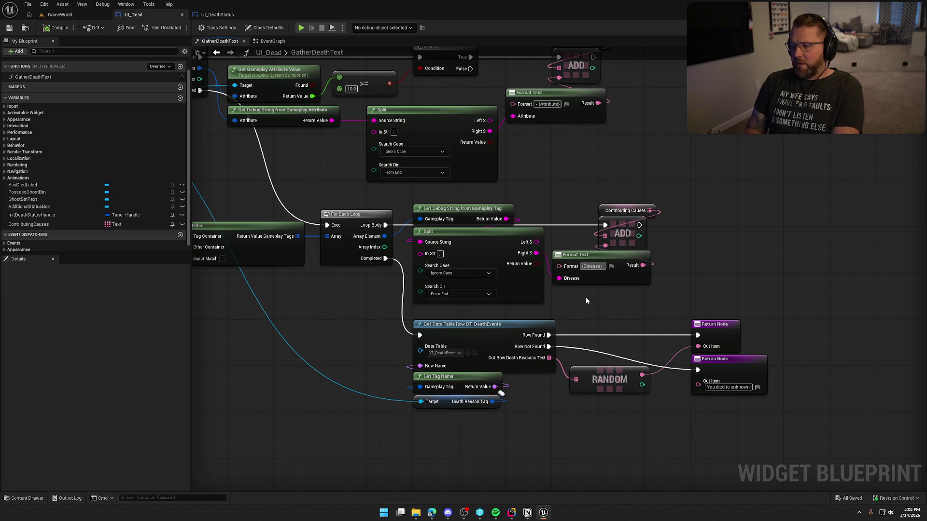
{"action": "left_click_drag", "start_coordinate": [585, 301], "coordinate": [588, 373]}
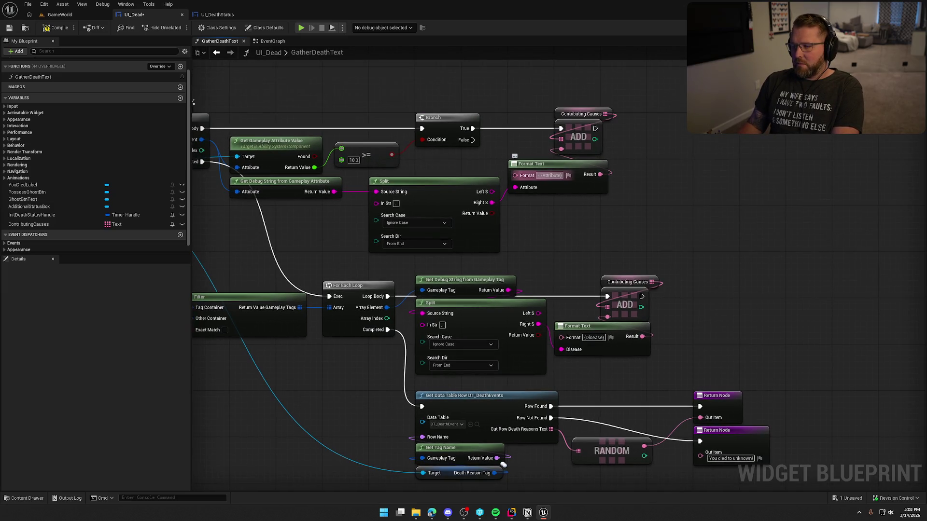
{"action": "left_click", "coordinate": [543, 176]}
{"action": "key", "text": "BackSpace"}
{"action": "key", "text": "BackSpace"}
{"action": "left_click", "coordinate": [540, 206]}
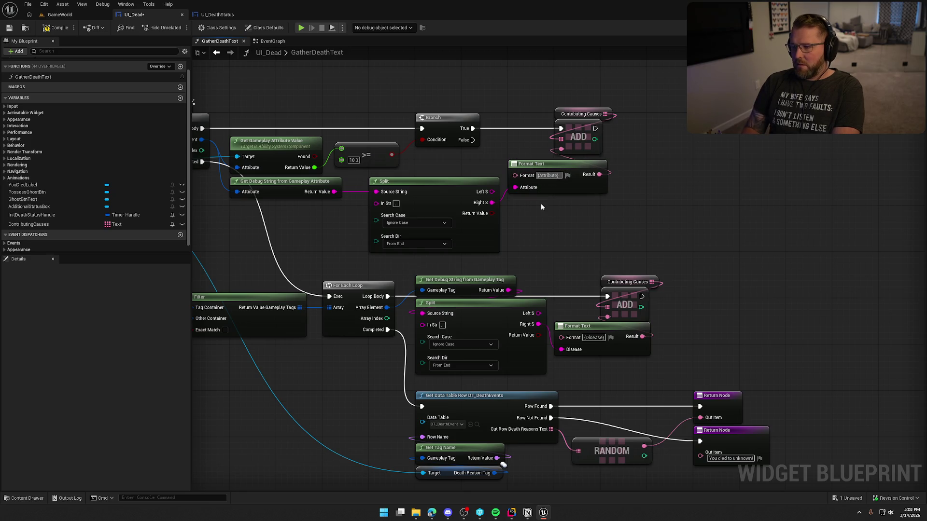
{"action": "left_click_drag", "start_coordinate": [569, 227], "coordinate": [643, 111]}
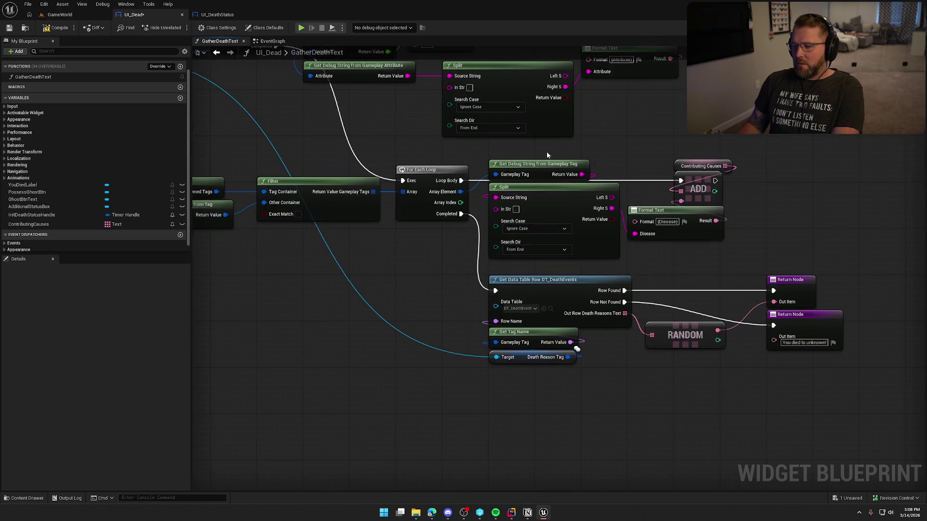
{"action": "left_click", "coordinate": [59, 28]}
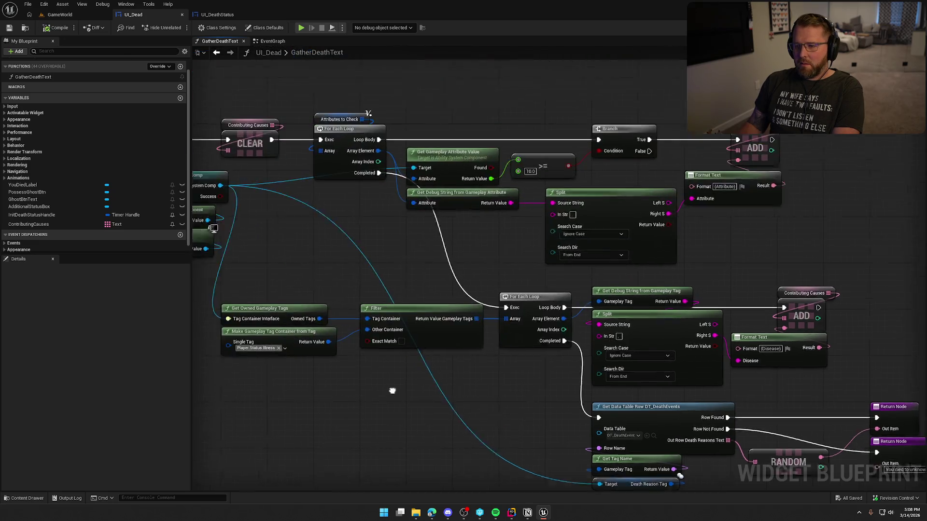
Step: Open the DT_DeathEvents data table from the Content Drawer
{"action": "mouse_move", "coordinate": [383, 269]}
{"action": "left_mouse_down"}
{"action": "mouse_move", "coordinate": [429, 262]}
{"action": "mouse_move", "coordinate": [421, 240]}
{"action": "mouse_move", "coordinate": [443, 248]}
{"action": "mouse_move", "coordinate": [213, 127]}
{"action": "left_mouse_up"}
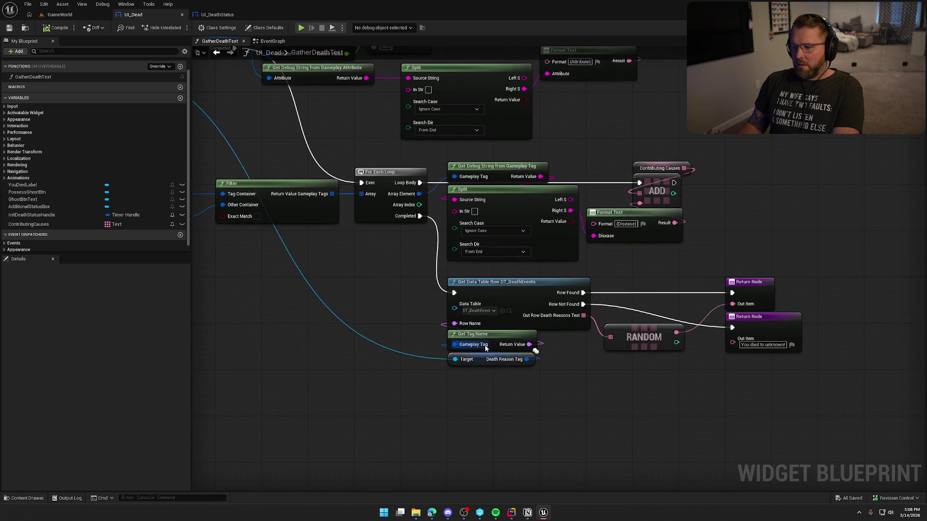
{"action": "left_click", "coordinate": [509, 311]}
{"action": "double_click", "coordinate": [185, 372]}
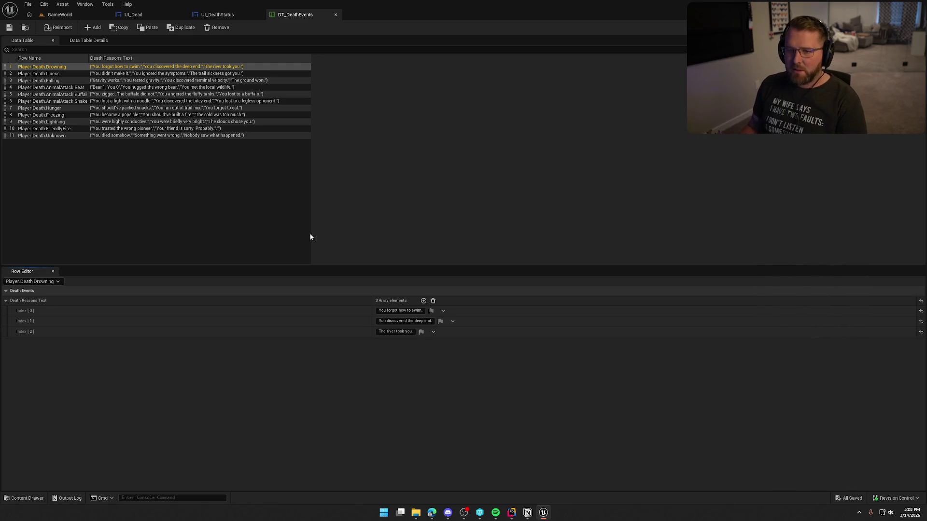
Step: Remove the trailing periods from the three Player.Death.Drowning reason texts
{"action": "left_click", "coordinate": [419, 310]}
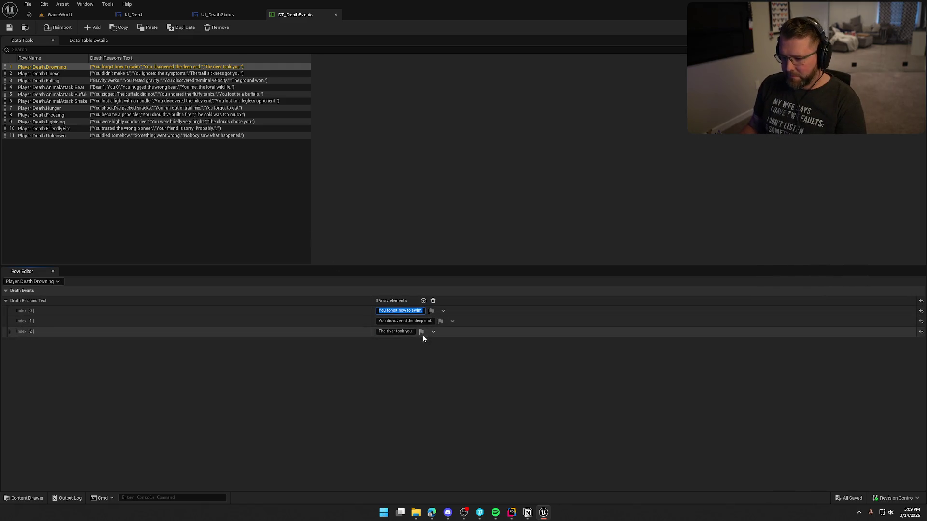
{"action": "key", "text": "Return"}
{"action": "left_click", "coordinate": [430, 322]}
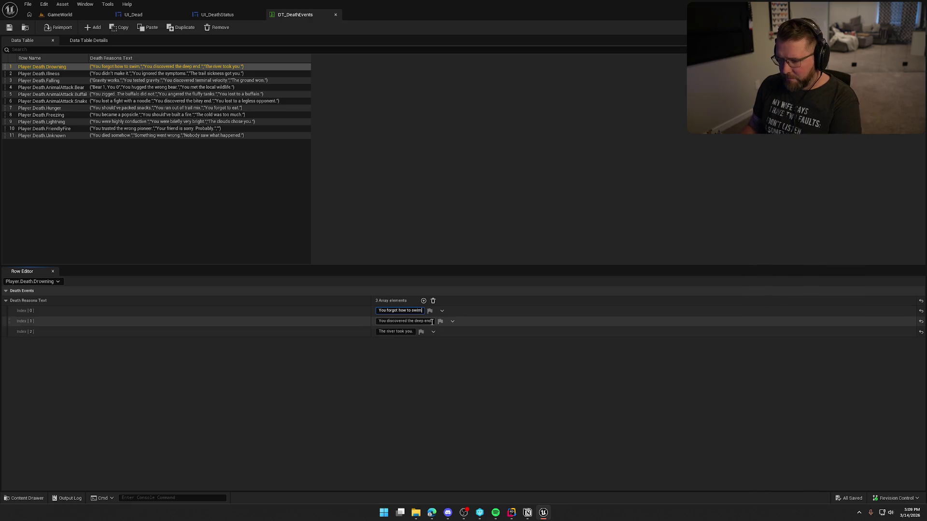
{"action": "type", "text": "0"}
{"action": "key", "text": "ctrl+z"}
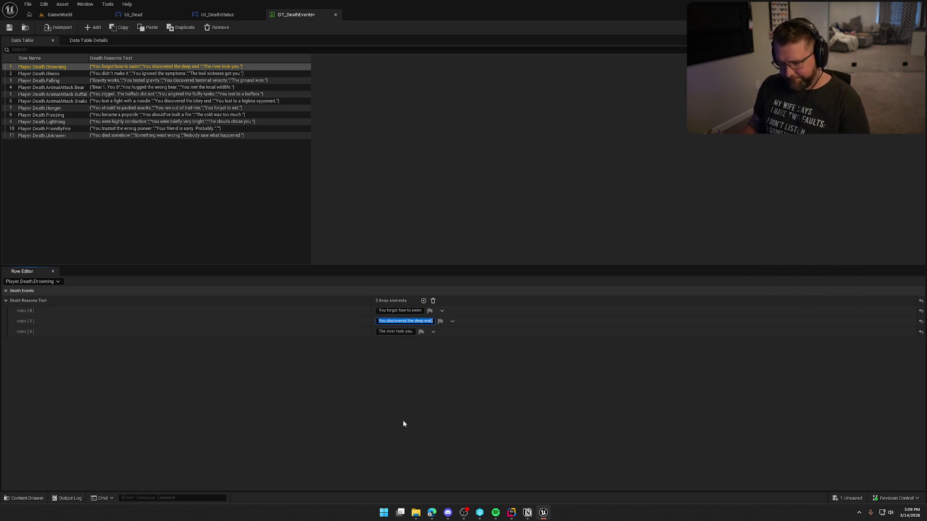
{"action": "key", "text": "End"}
{"action": "key", "text": "BackSpace"}
{"action": "key", "text": "Return"}
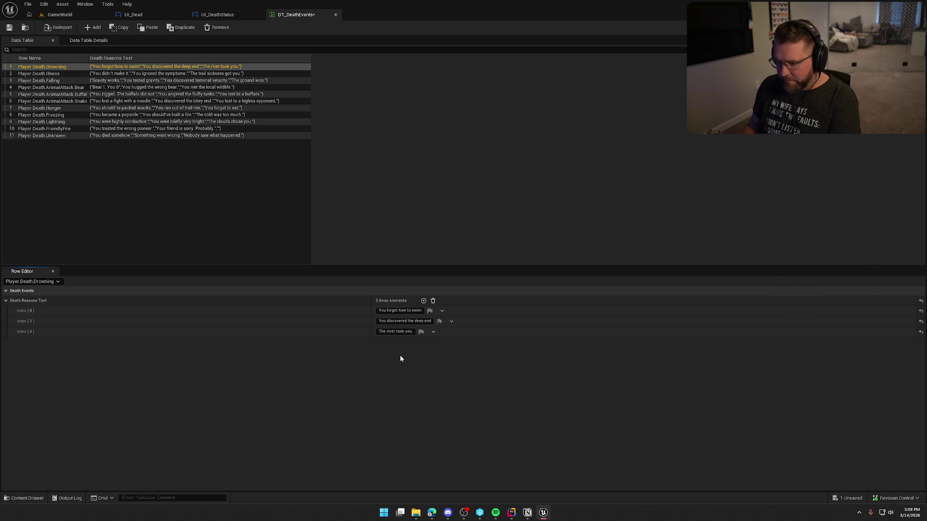
{"action": "left_click", "coordinate": [405, 332]}
{"action": "key", "text": "End"}
{"action": "key", "text": "BackSpace"}
{"action": "key", "text": "Return"}
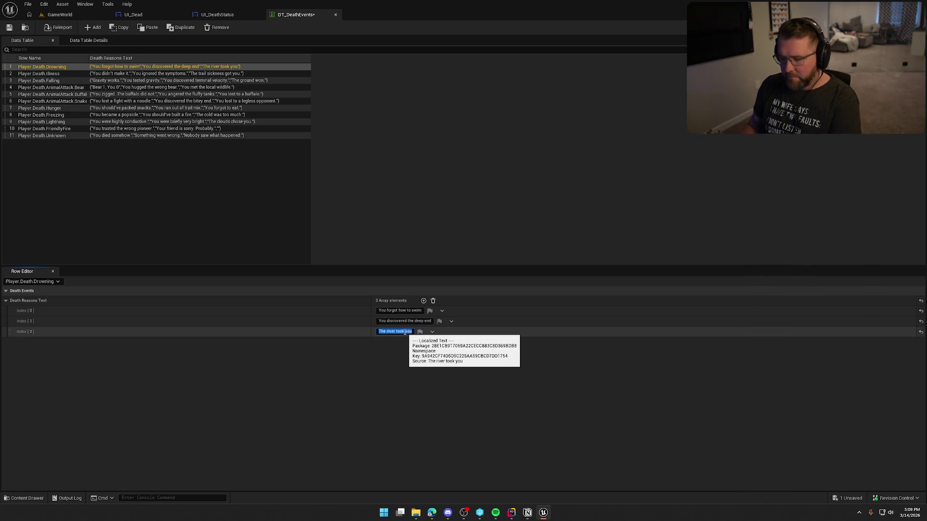
Step: Remove the trailing periods from the three Player.Death.Illness reason texts
{"action": "left_click", "coordinate": [196, 74]}
{"action": "left_click", "coordinate": [395, 310]}
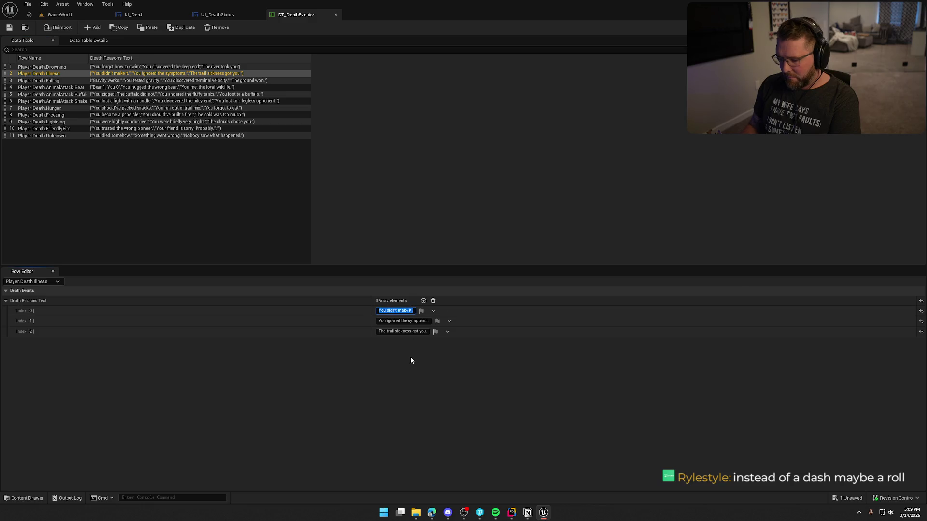
{"action": "key", "text": "End"}
{"action": "key", "text": "BackSpace"}
{"action": "key", "text": "Return"}
{"action": "left_click", "coordinate": [409, 321]}
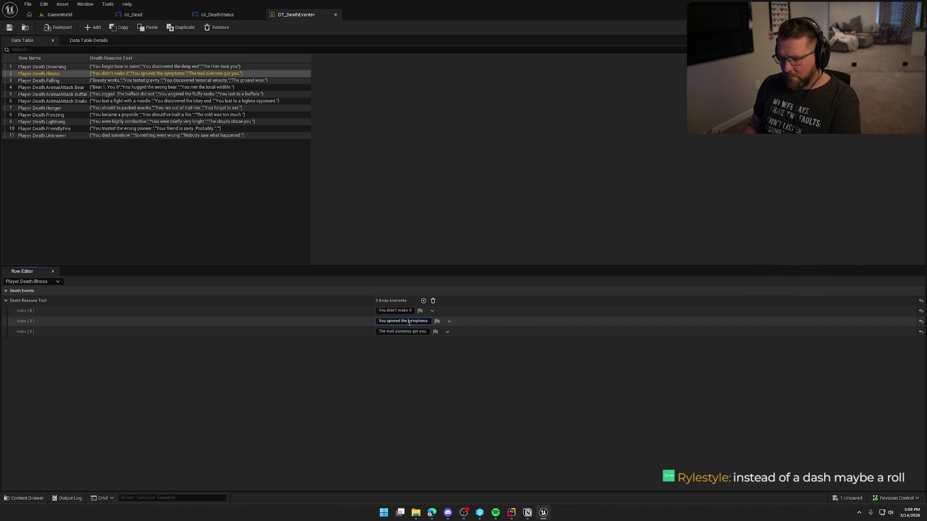
{"action": "key", "text": "End"}
{"action": "key", "text": "BackSpace"}
{"action": "key", "text": "Return"}
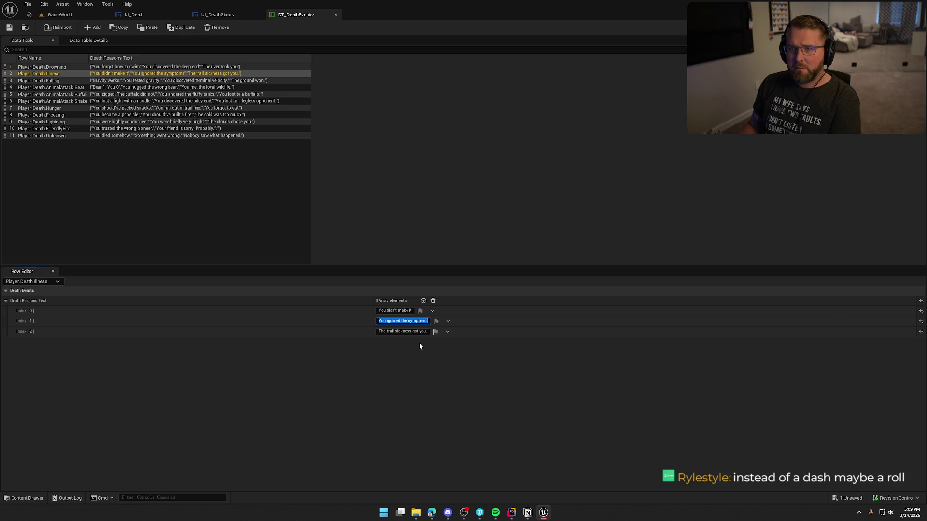
{"action": "key", "text": "Tab"}
{"action": "key", "text": "End"}
{"action": "key", "text": "BackSpace"}
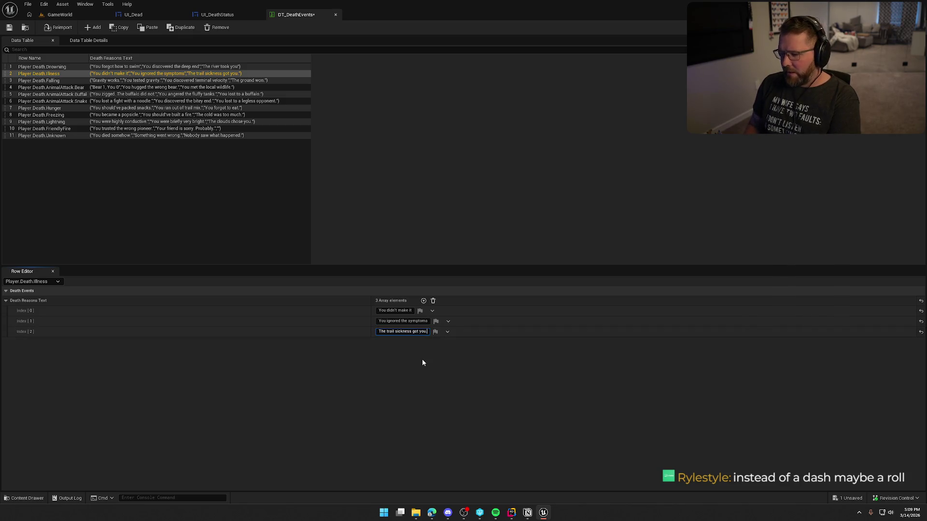
Step: Remove the trailing periods from the Player.Death.Falling reason texts, from 'Gravity works' onward
{"action": "left_click", "coordinate": [39, 80]}
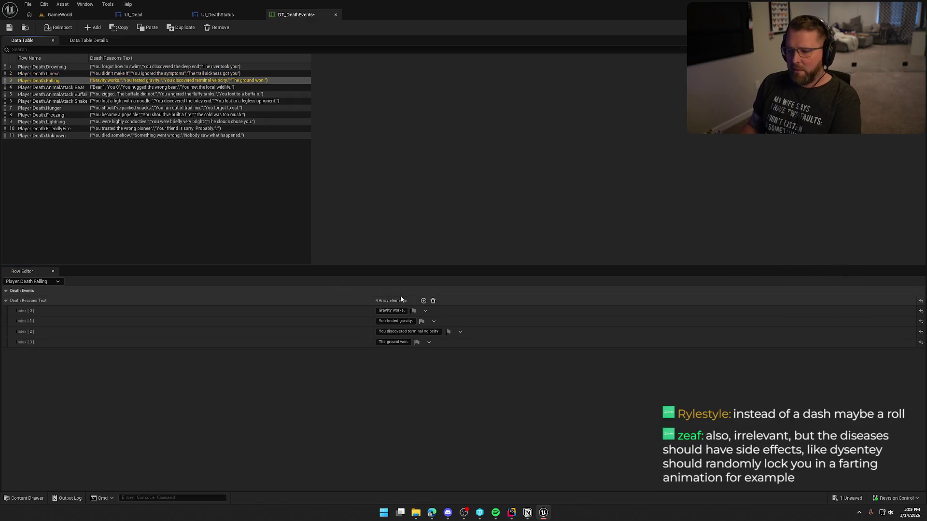
{"action": "left_click", "coordinate": [401, 311]}
{"action": "key", "text": "End"}
{"action": "key", "text": "BackSpace"}
{"action": "key", "text": "Return"}
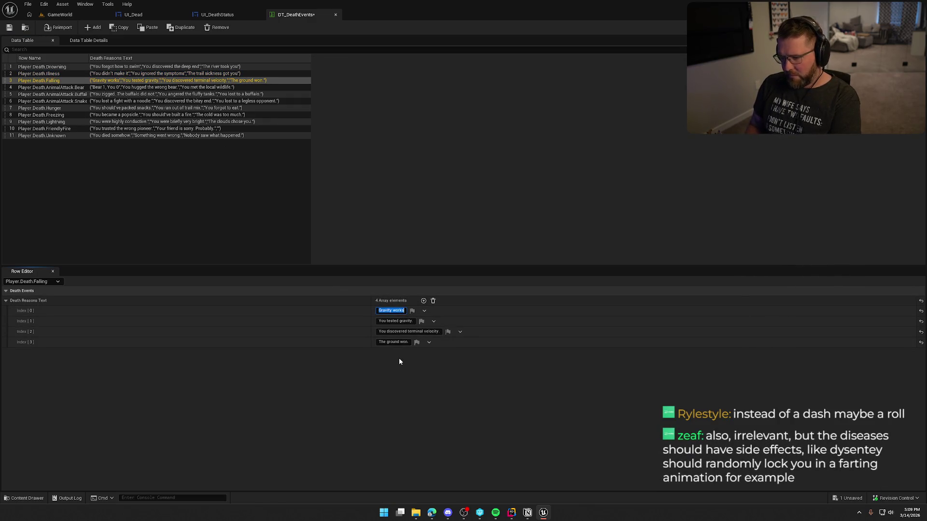
{"action": "left_click", "coordinate": [391, 321]}
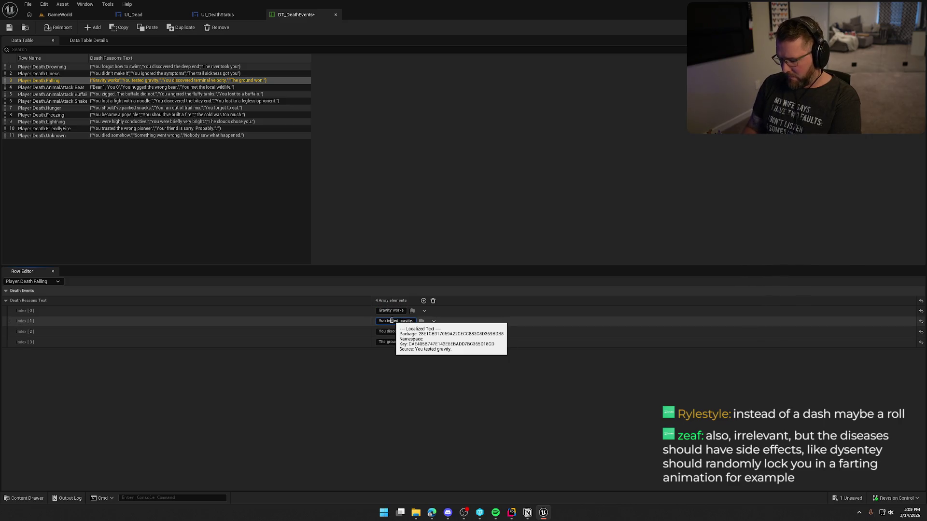
{"action": "key", "text": "End"}
{"action": "key", "text": "BackSpace"}
{"action": "key", "text": "Return"}
{"action": "left_click", "coordinate": [394, 331]}
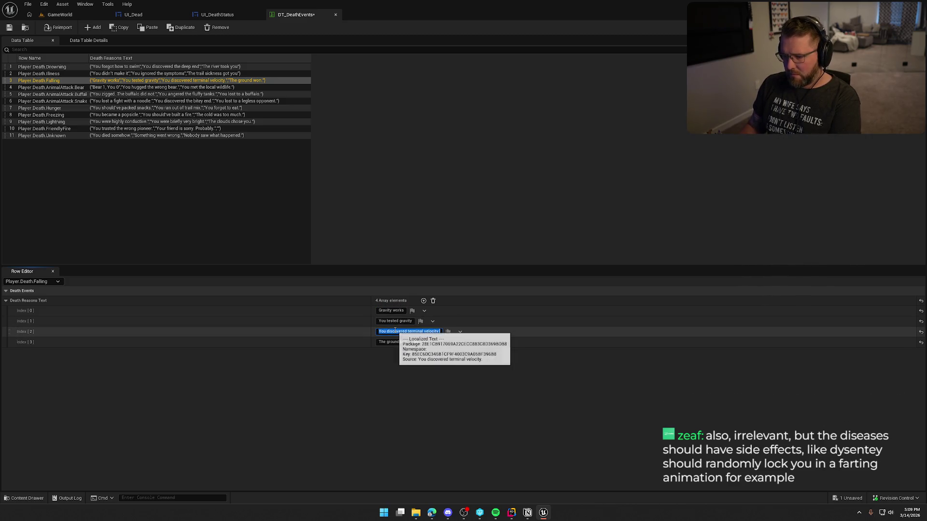
{"action": "key", "text": "End"}
{"action": "key", "text": "BackSpace"}
{"action": "key", "text": "Return"}
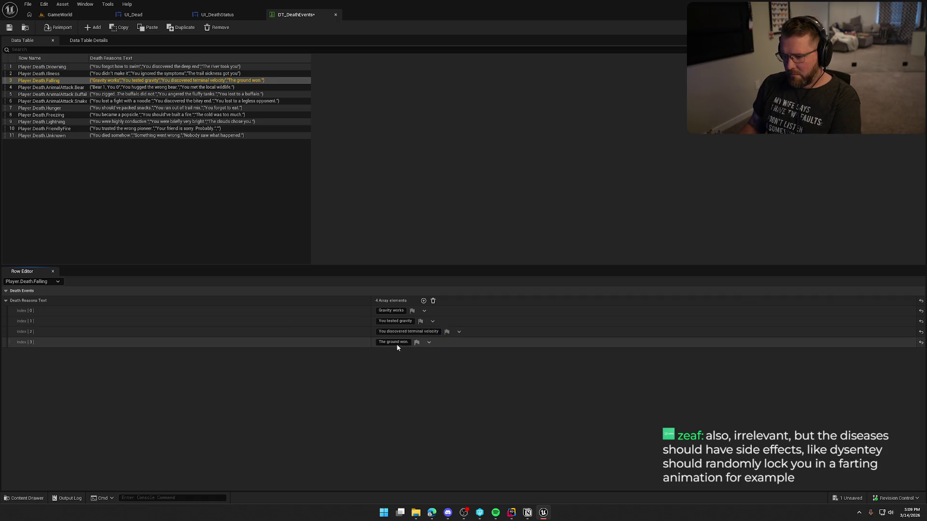
{"action": "left_click", "coordinate": [396, 344]}
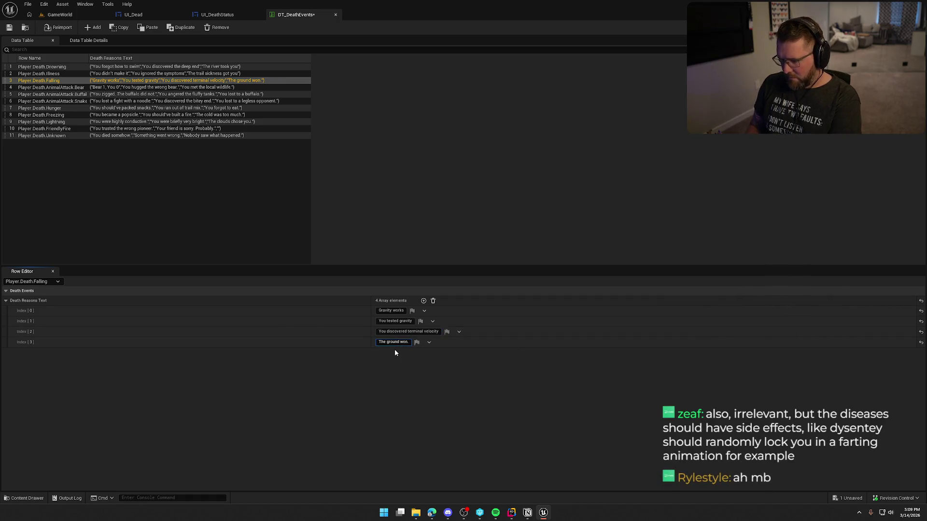
Step: Remove the trailing periods from the bear attack row's second and third death texts
{"action": "left_click", "coordinate": [182, 88]}
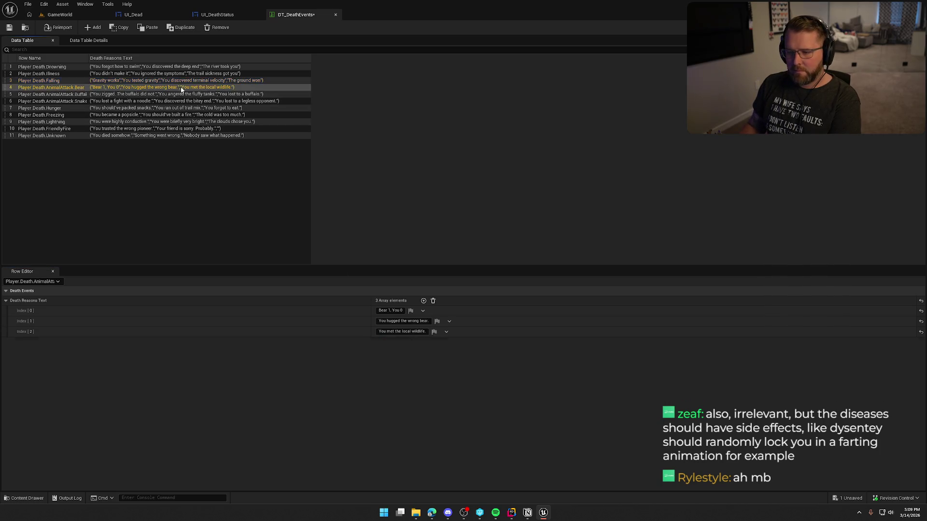
{"action": "left_click", "coordinate": [411, 321]}
{"action": "key", "text": "BackSpace"}
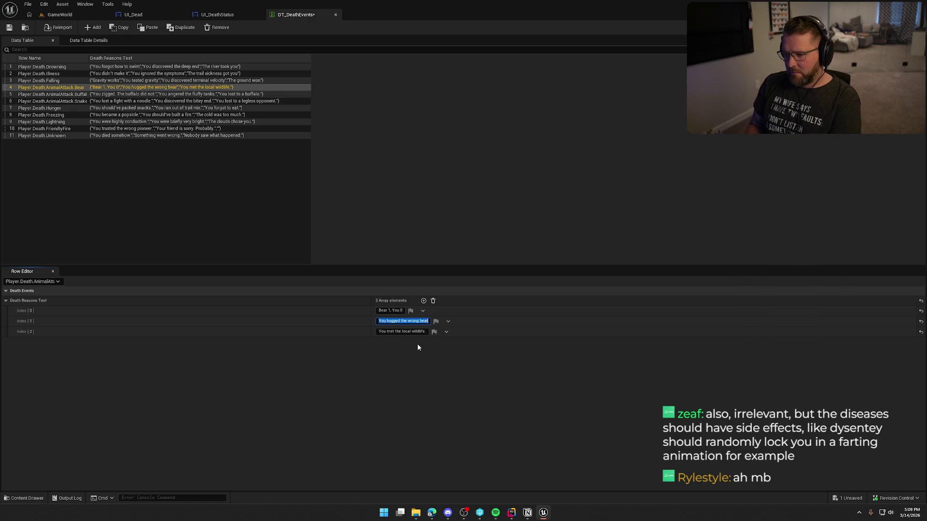
{"action": "left_click", "coordinate": [411, 332]}
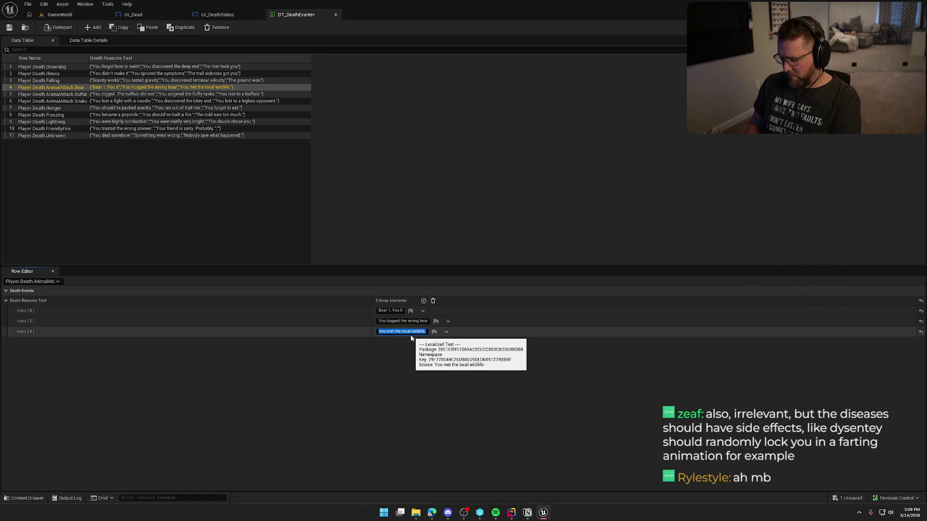
{"action": "key", "text": "End"}
{"action": "key", "text": "BackSpace"}
{"action": "key", "text": "Return"}
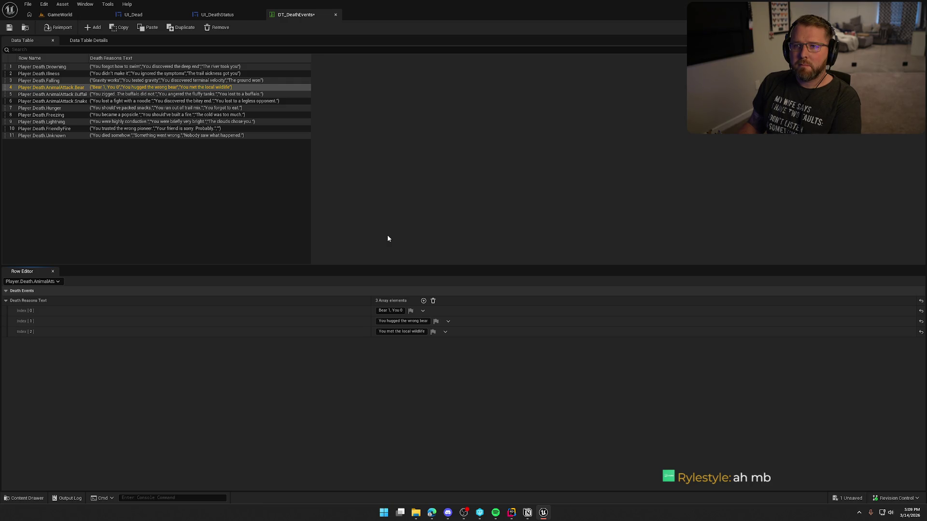
Step: Strip the trailing periods from all three buffalo attack death texts
{"action": "left_click", "coordinate": [188, 94]}
{"action": "key", "text": "Tab"}
{"action": "key", "text": "Tab"}
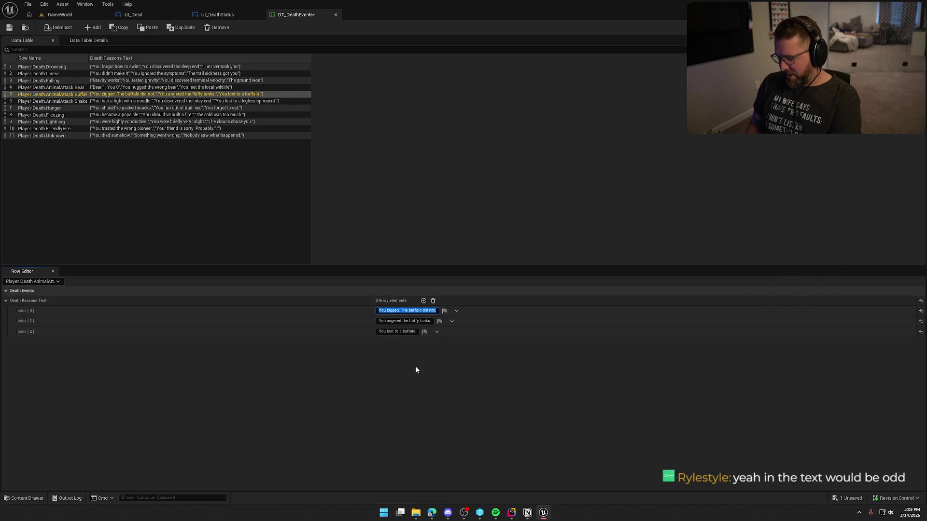
{"action": "key", "text": "End"}
{"action": "key", "text": "BackSpace"}
{"action": "key", "text": "Return"}
{"action": "key", "text": "Tab"}
{"action": "key", "text": "Tab"}
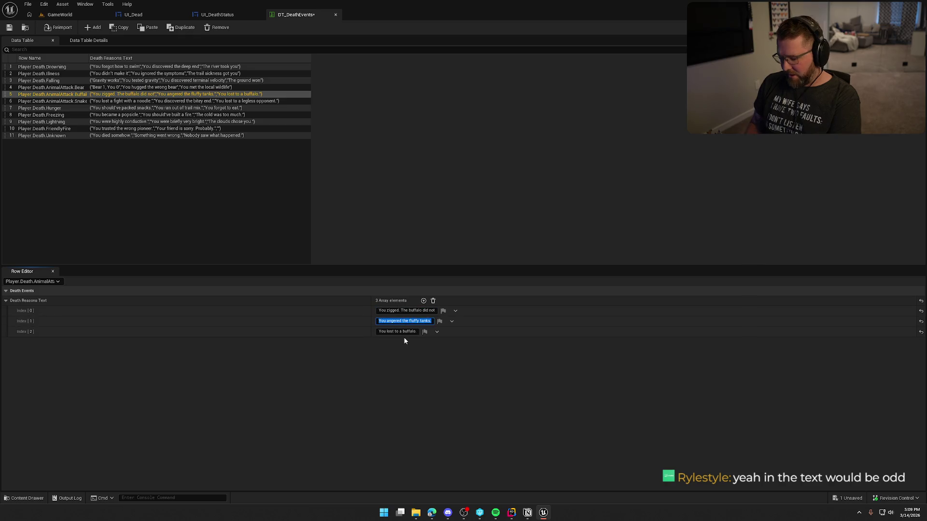
{"action": "key", "text": "End"}
{"action": "key", "text": "BackSpace"}
{"action": "key", "text": "Return"}
{"action": "key", "text": "Tab"}
{"action": "key", "text": "Tab"}
{"action": "key", "text": "End"}
{"action": "key", "text": "BackSpace"}
{"action": "key", "text": "Return"}
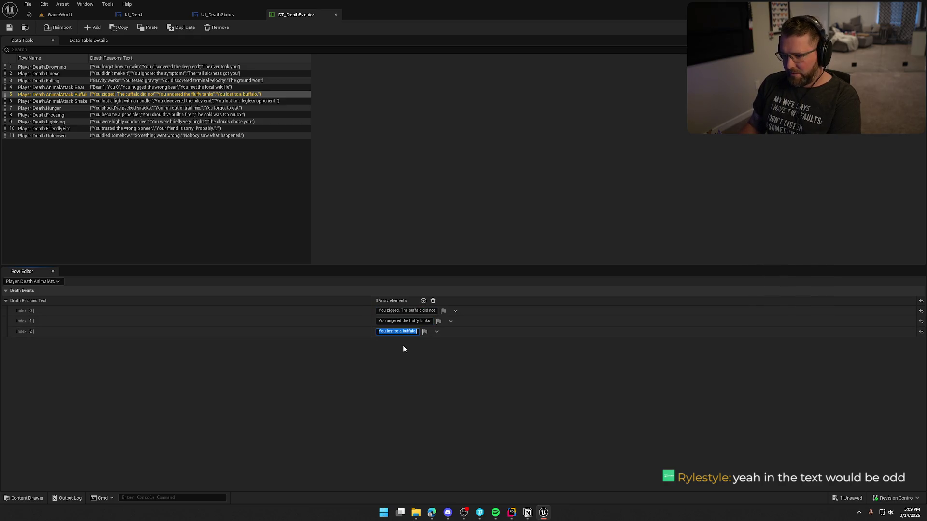
Step: Delete the trailing periods from the snake attack row's death texts
{"action": "left_click", "coordinate": [184, 102]}
{"action": "left_click", "coordinate": [411, 311]}
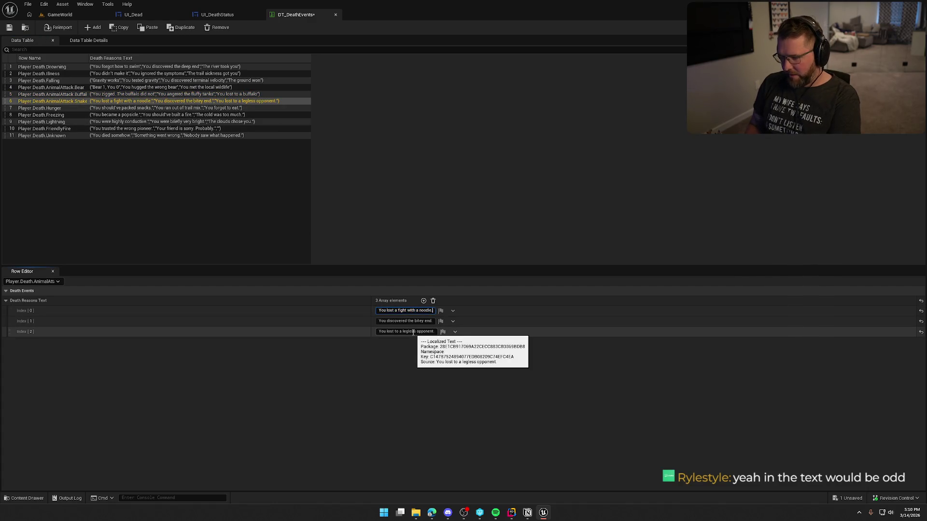
{"action": "key", "text": "End"}
{"action": "key", "text": "BackSpace"}
{"action": "key", "text": "Return"}
{"action": "left_click", "coordinate": [412, 321]}
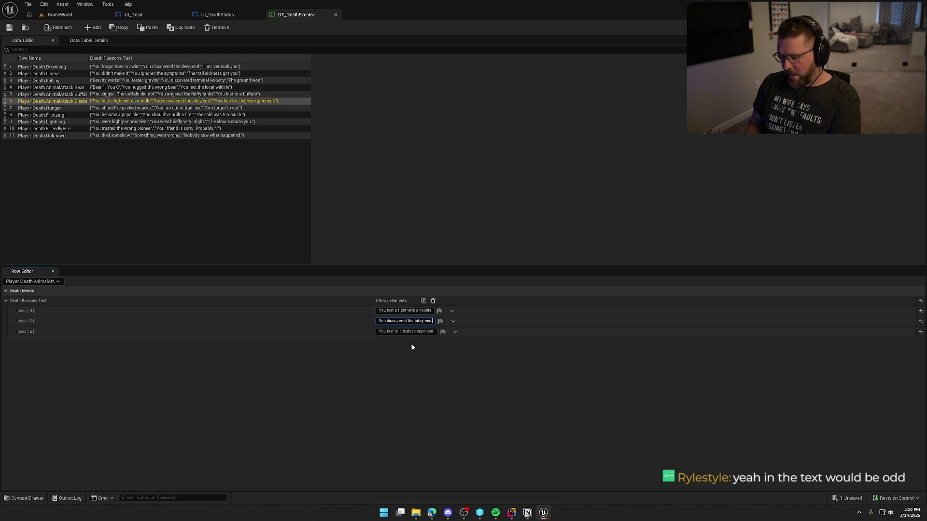
{"action": "key", "text": "Tab"}
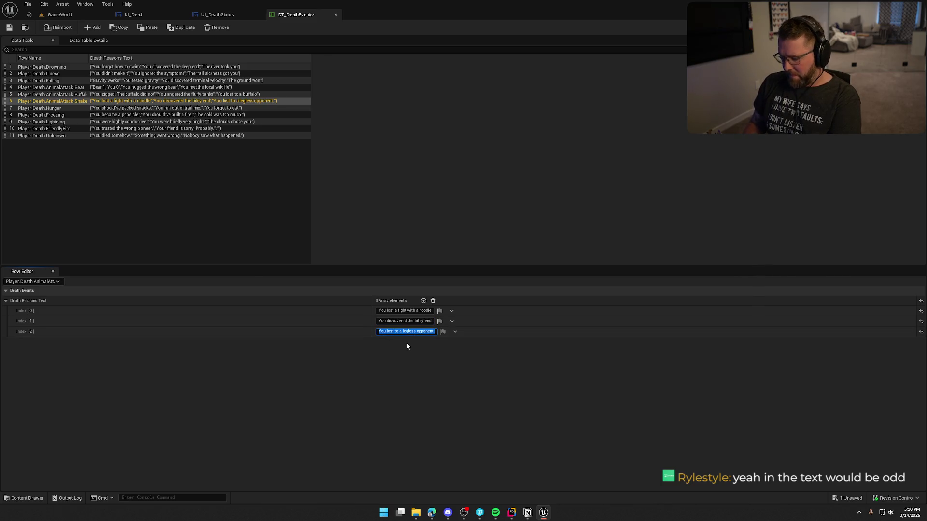
{"action": "key", "text": "End"}
{"action": "key", "text": "BackSpace"}
Step: Delete the trailing periods from the Player.Death.Hunger row's death texts
{"action": "left_click", "coordinate": [208, 107]}
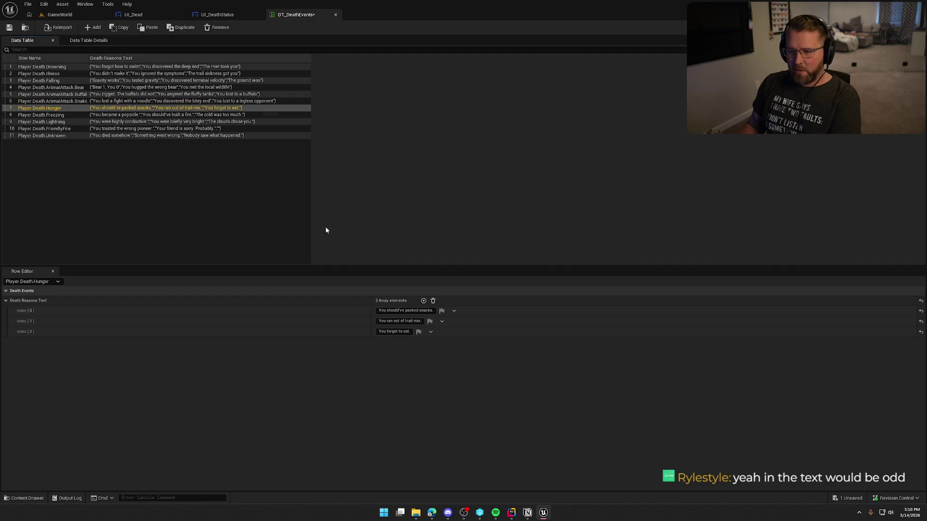
{"action": "left_click", "coordinate": [405, 310]}
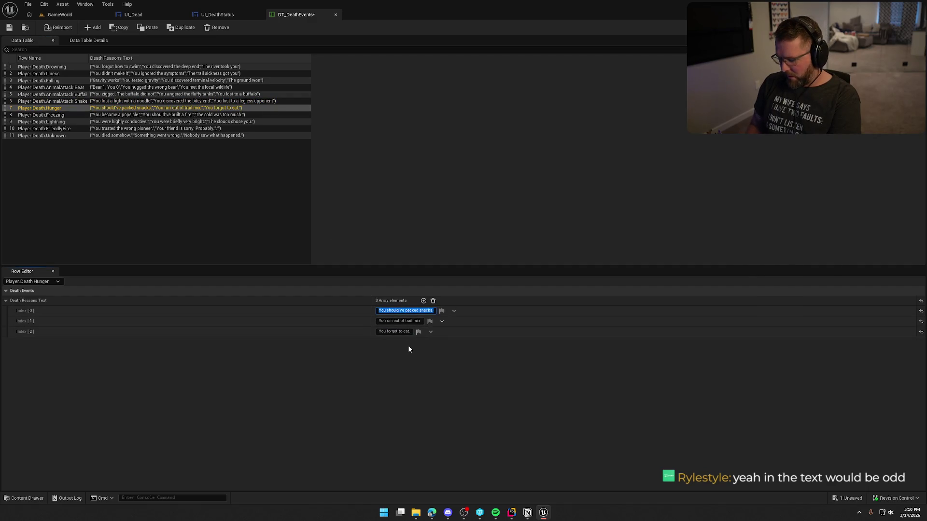
{"action": "key", "text": "End"}
{"action": "key", "text": "BackSpace"}
{"action": "left_click", "coordinate": [405, 322]}
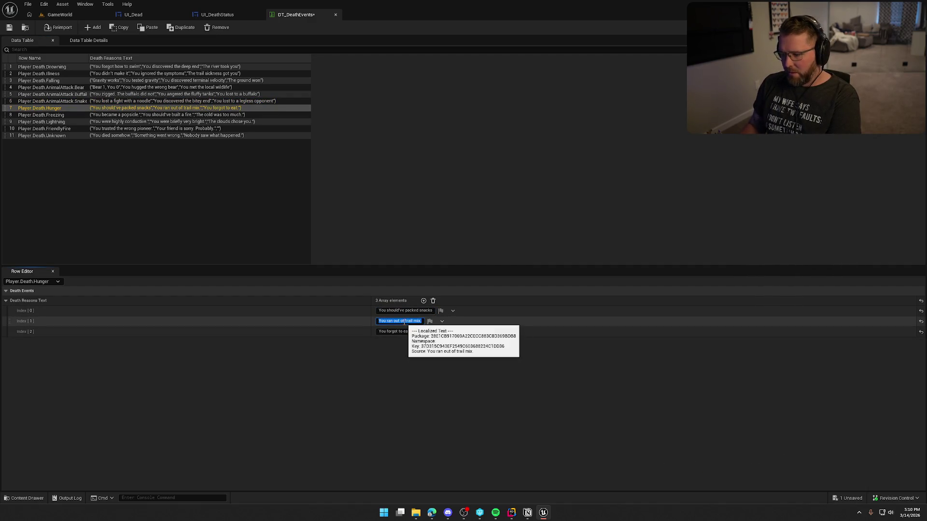
{"action": "key", "text": "BackSpace"}
{"action": "left_click", "coordinate": [394, 332]}
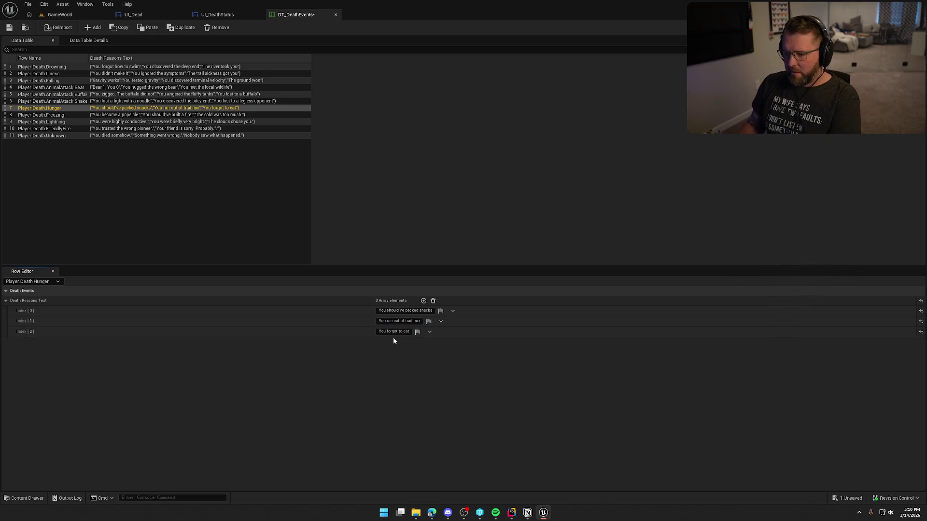
Step: Remove the trailing periods from all three Freezing death reasons
{"action": "left_click", "coordinate": [188, 116]}
{"action": "left_click", "coordinate": [401, 310]}
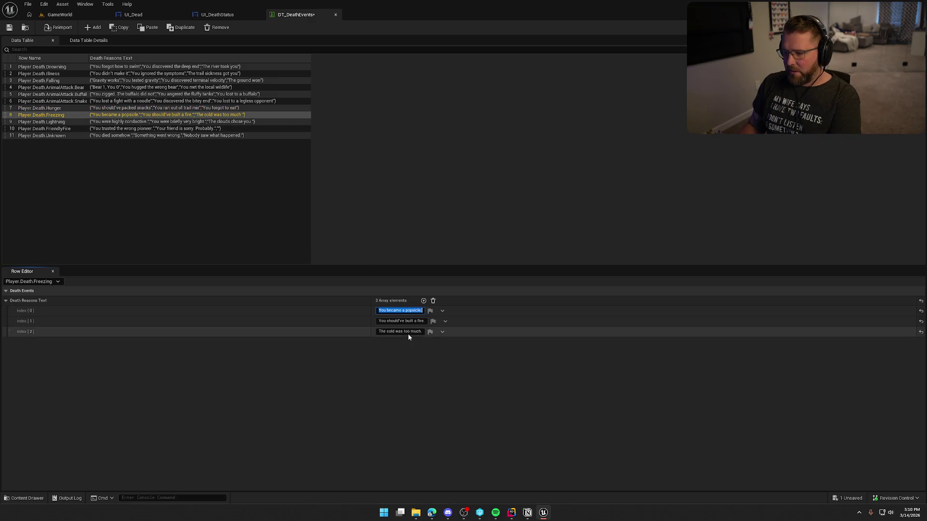
{"action": "key", "text": "End"}
{"action": "key", "text": "BackSpace"}
{"action": "key", "text": "Return"}
{"action": "left_click", "coordinate": [406, 321]}
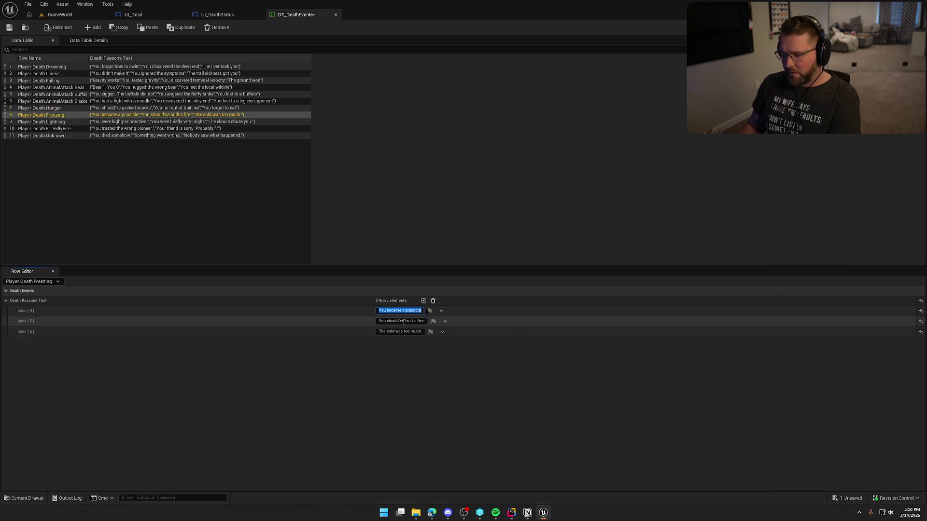
{"action": "key", "text": "End"}
{"action": "key", "text": "BackSpace"}
{"action": "key", "text": "Return"}
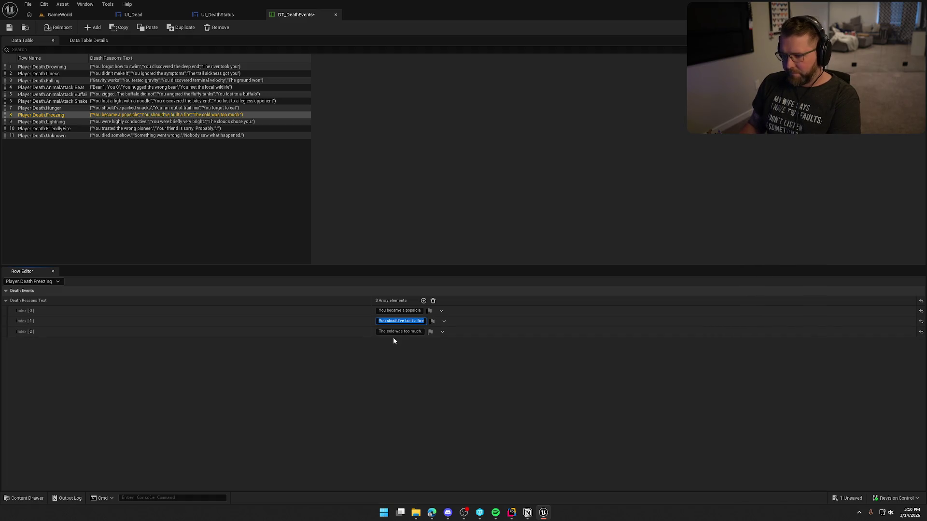
{"action": "left_click", "coordinate": [397, 332]}
{"action": "key", "text": "BackSpace"}
{"action": "type", "text": "!"}
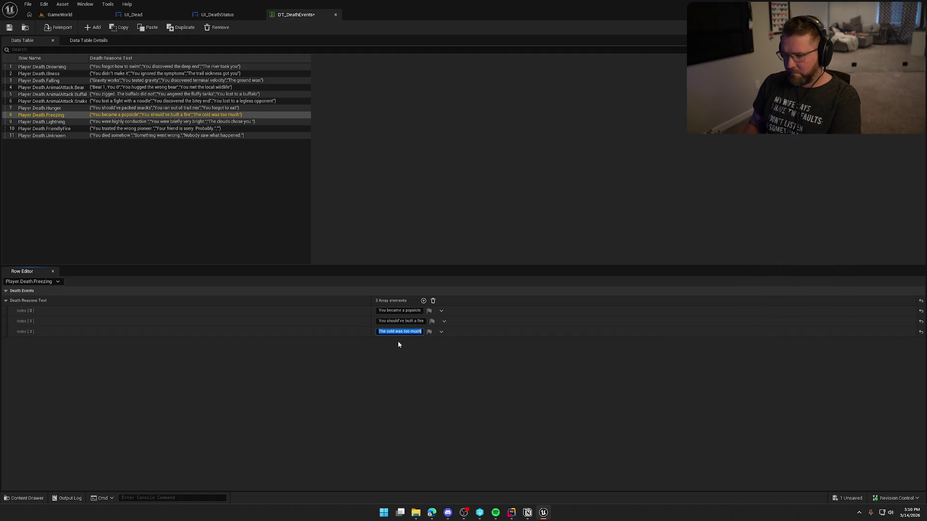
{"action": "key", "text": "Return"}
Step: Remove the trailing periods from all three Lightning death reasons
{"action": "left_click", "coordinate": [193, 122]}
{"action": "left_click", "coordinate": [410, 312]}
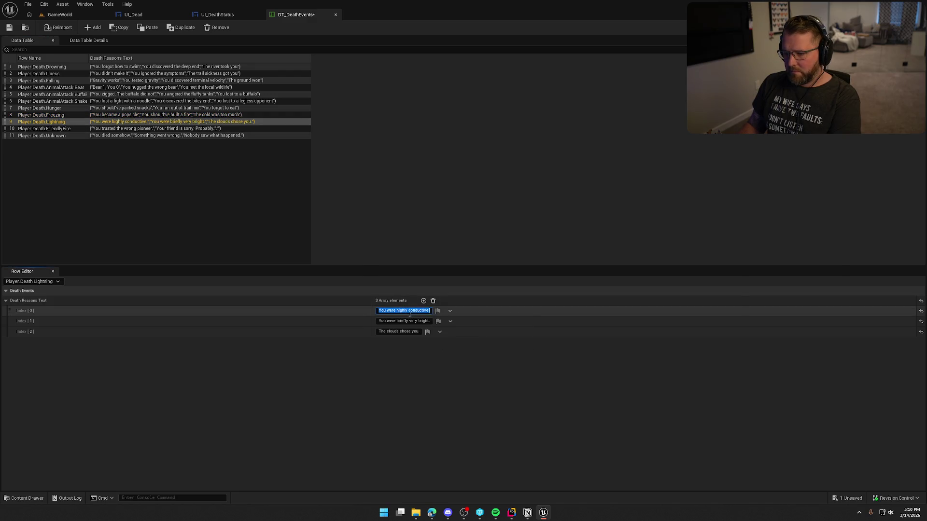
{"action": "key", "text": "End"}
{"action": "key", "text": "BackSpace"}
{"action": "key", "text": "Return"}
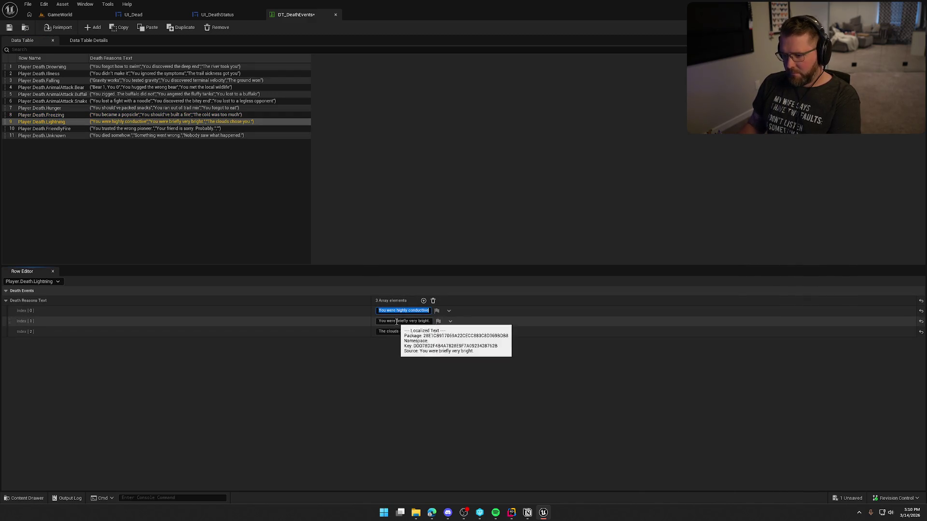
{"action": "left_click", "coordinate": [396, 322]}
{"action": "key", "text": "End"}
{"action": "key", "text": "BackSpace"}
{"action": "key", "text": "Return"}
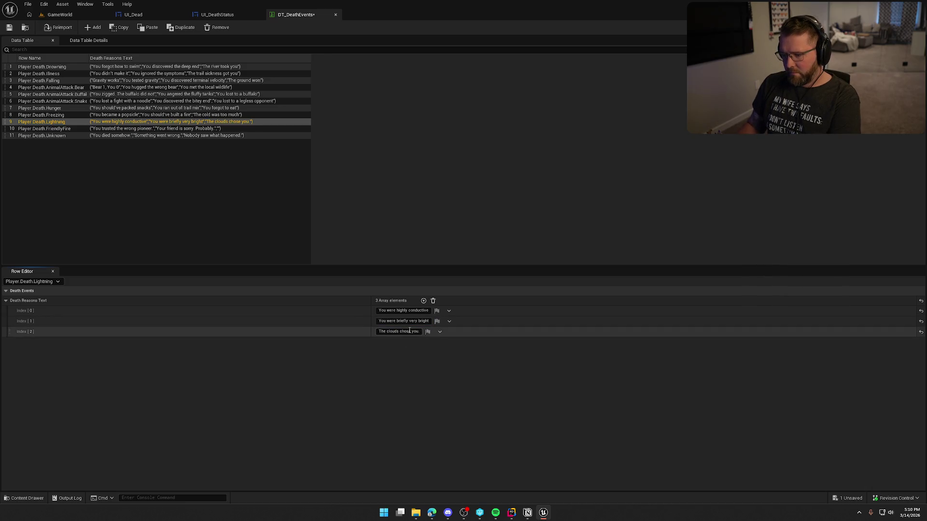
{"action": "left_click", "coordinate": [394, 332]}
{"action": "key", "text": "End"}
{"action": "key", "text": "BackSpace"}
{"action": "key", "text": "Return"}
{"action": "left_click", "coordinate": [415, 375]}
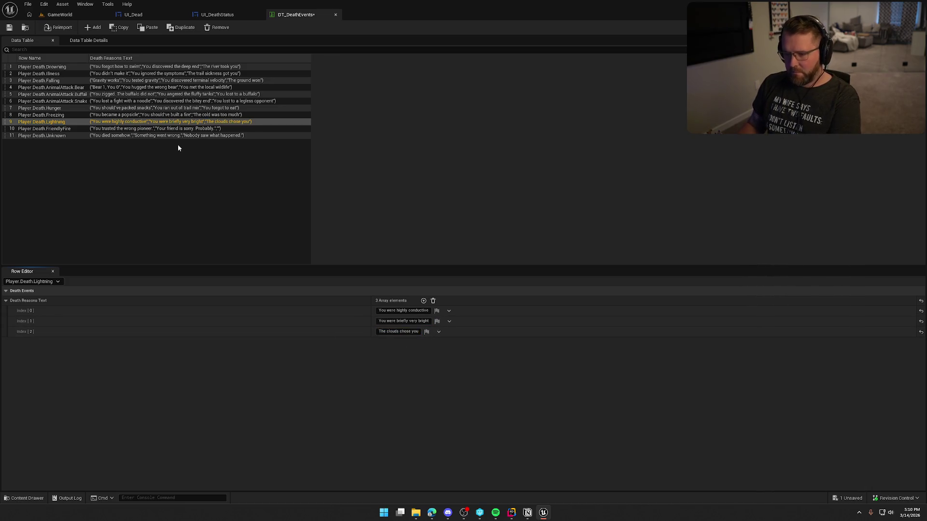
Step: Drop FriendlyFire's trailing periods and complete Index[2] as "You need better friends"
{"action": "left_click", "coordinate": [173, 130]}
{"action": "left_click", "coordinate": [398, 311]}
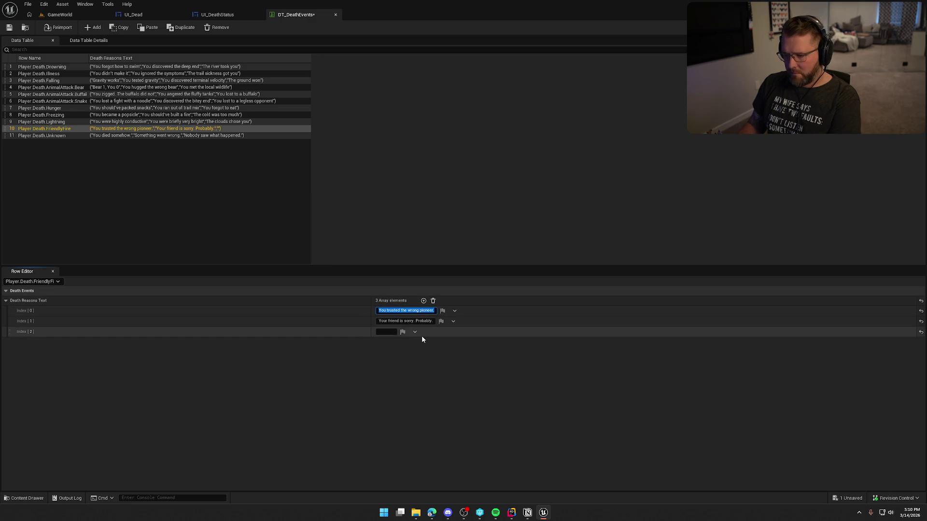
{"action": "key", "text": "End"}
{"action": "key", "text": "BackSpace"}
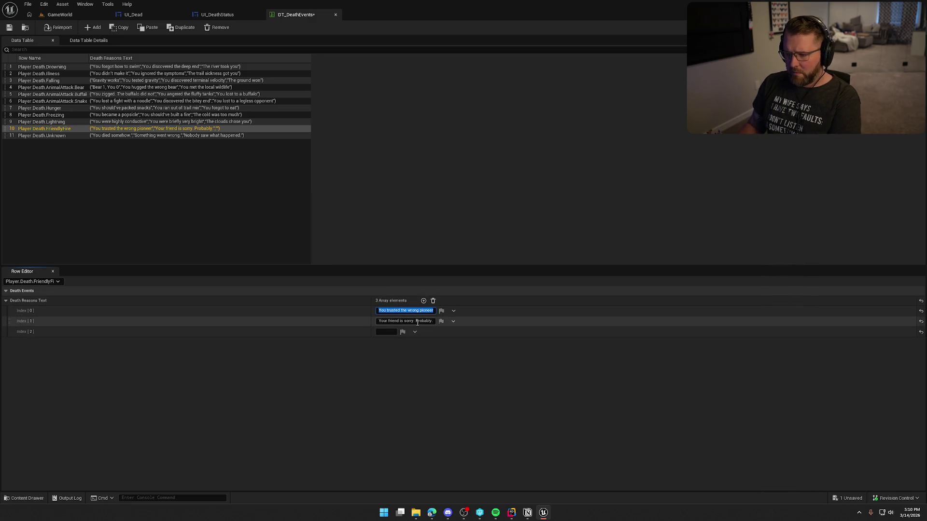
{"action": "left_click", "coordinate": [417, 321]}
{"action": "key", "text": "End"}
{"action": "key", "text": "BackSpace"}
{"action": "left_click", "coordinate": [385, 332]}
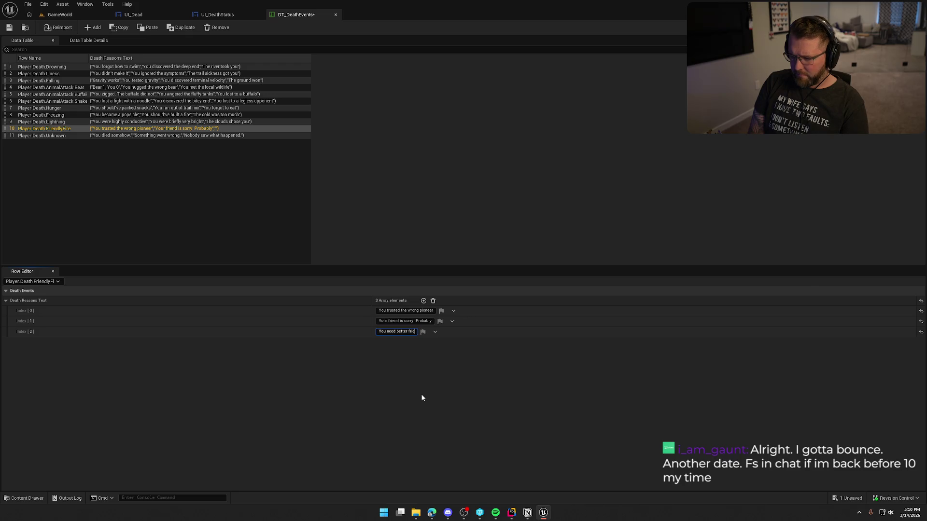
{"action": "type", "text": "nds"}
{"action": "key", "text": "Return"}
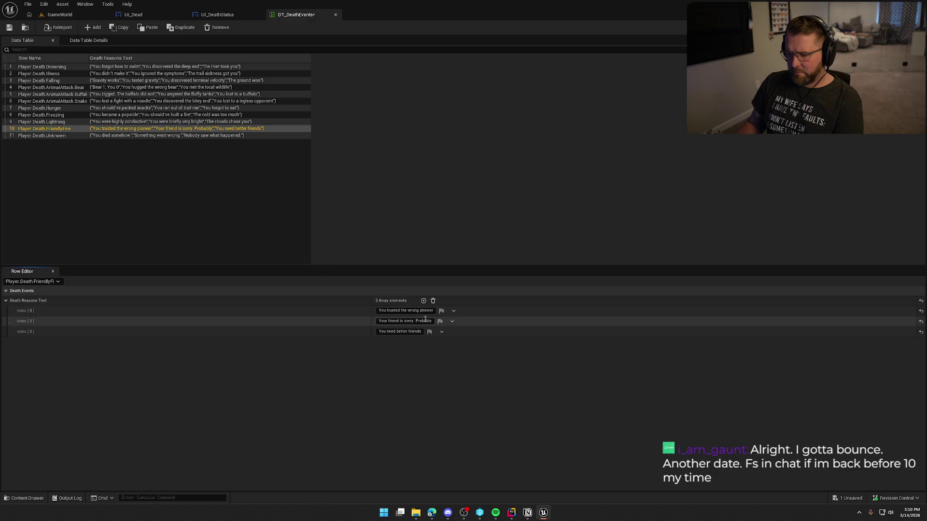
Step: Reword FriendlyFire Index[1] so the friend is "sorry, probably"
{"action": "left_click", "coordinate": [408, 321]}
{"action": "key", "text": "BackSpace"}
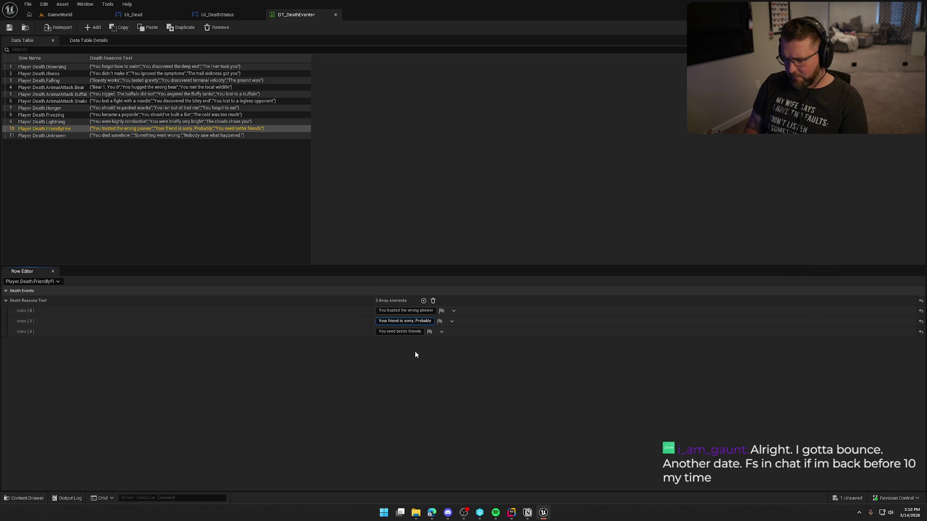
{"action": "key", "text": "BackSpace"}
{"action": "type", "text": "p"}
{"action": "key", "text": "Return"}
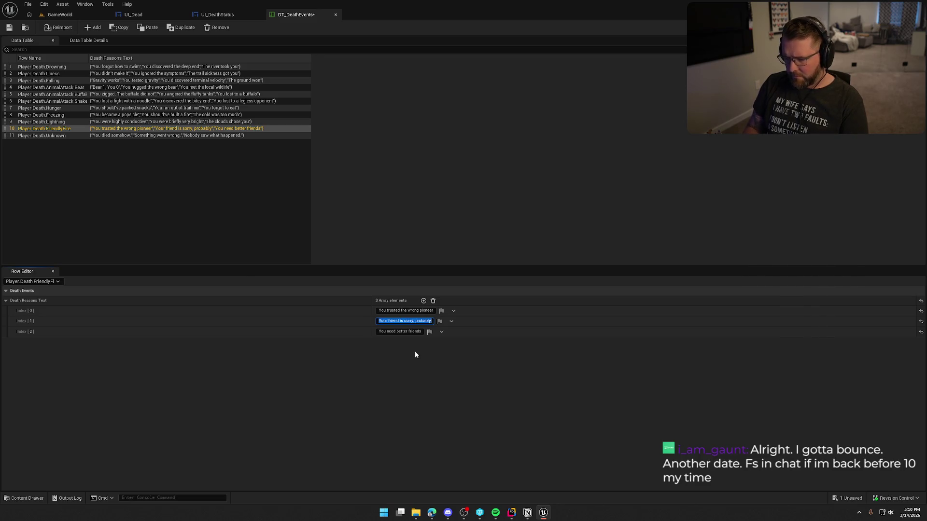
Step: Remove the trailing periods from the three Unknown death reasons and save DT_DeathEvents
{"action": "left_click", "coordinate": [145, 136]}
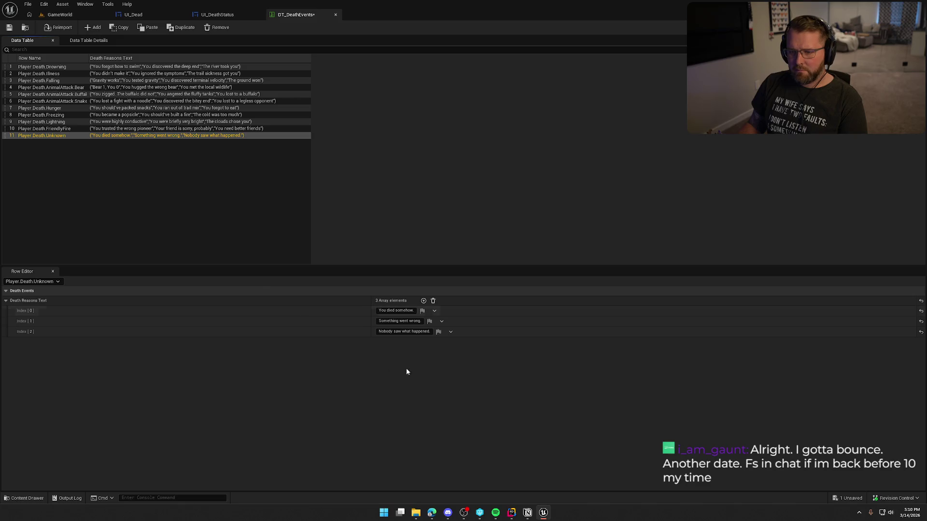
{"action": "left_click", "coordinate": [403, 311]}
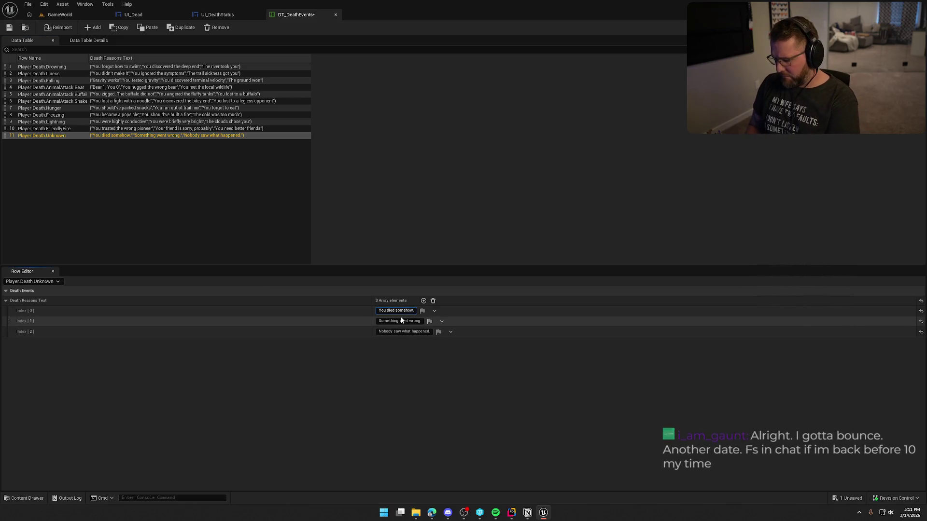
{"action": "key", "text": "Return"}
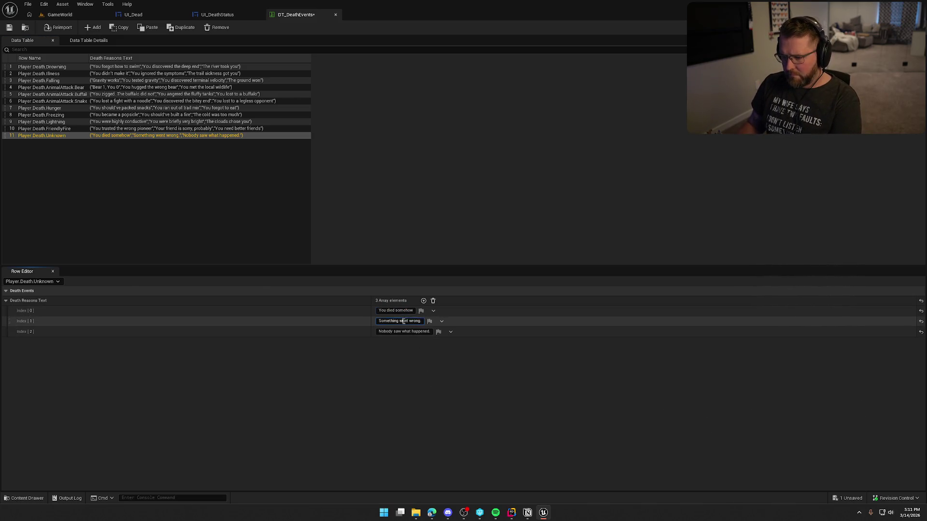
{"action": "left_click", "coordinate": [403, 321]}
{"action": "key", "text": "End"}
{"action": "key", "text": "BackSpace"}
{"action": "key", "text": "Return"}
{"action": "left_click", "coordinate": [411, 332]}
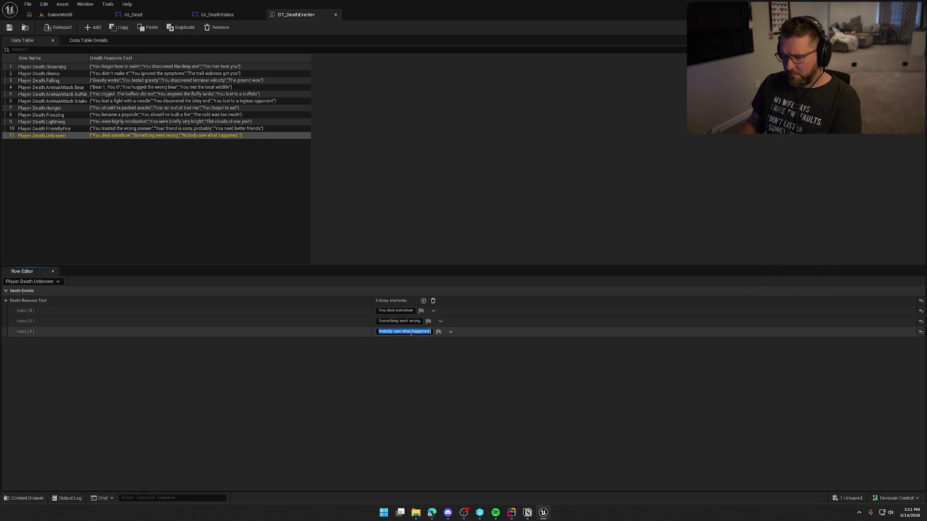
{"action": "key", "text": "End"}
{"action": "key", "text": "BackSpace"}
{"action": "key", "text": "Return"}
{"action": "left_click", "coordinate": [422, 407]}
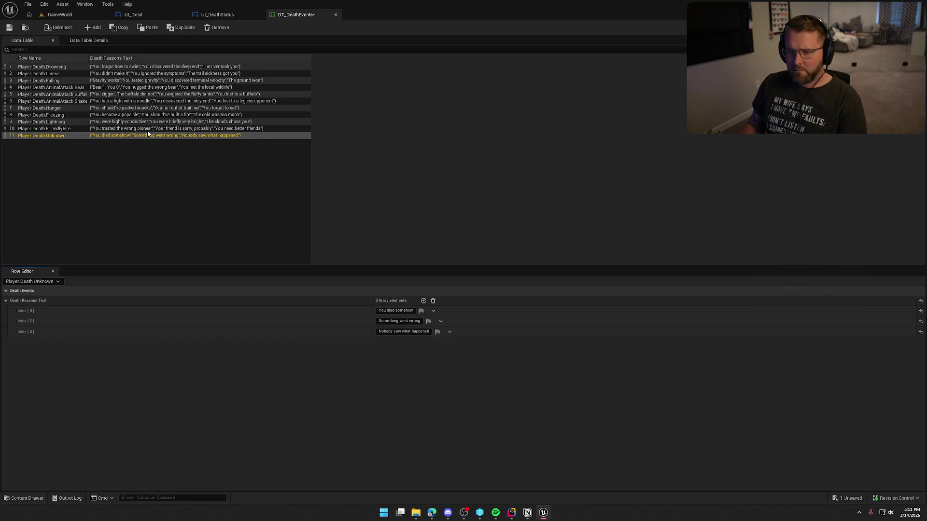
{"action": "left_click", "coordinate": [9, 27]}
{"action": "left_click", "coordinate": [217, 14]}
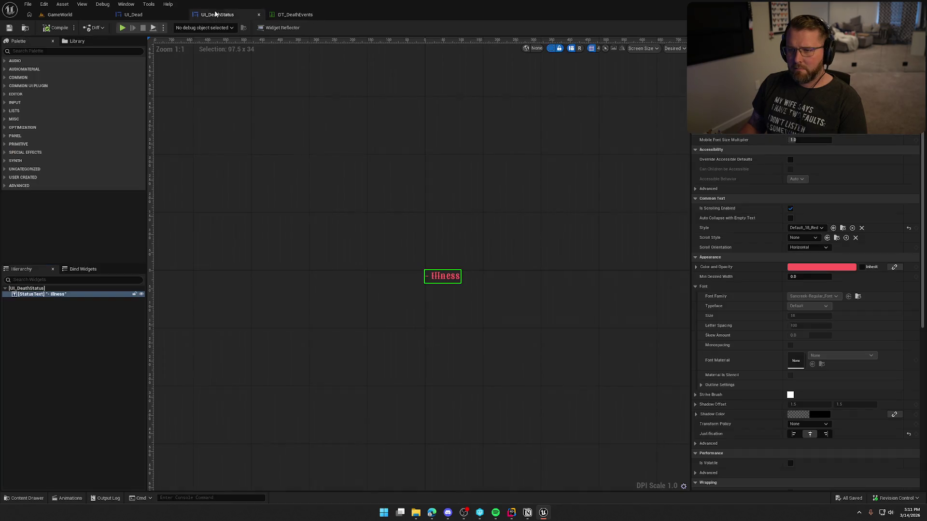
Step: Switch to the GameWorld level and start a Play-In-Editor session
{"action": "left_click", "coordinate": [100, 15]}
{"action": "left_click", "coordinate": [197, 27]}
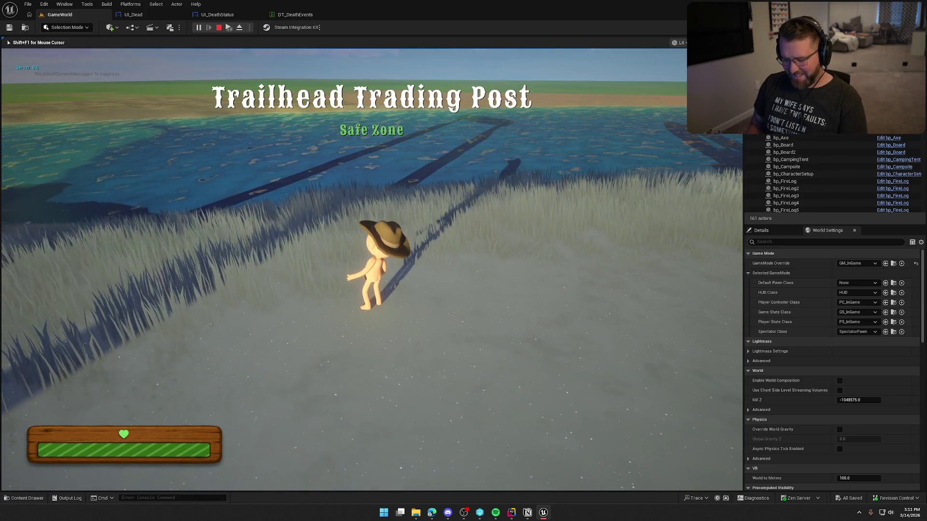
{"action": "key", "text": "grave"}
{"action": "key", "text": "Up"}
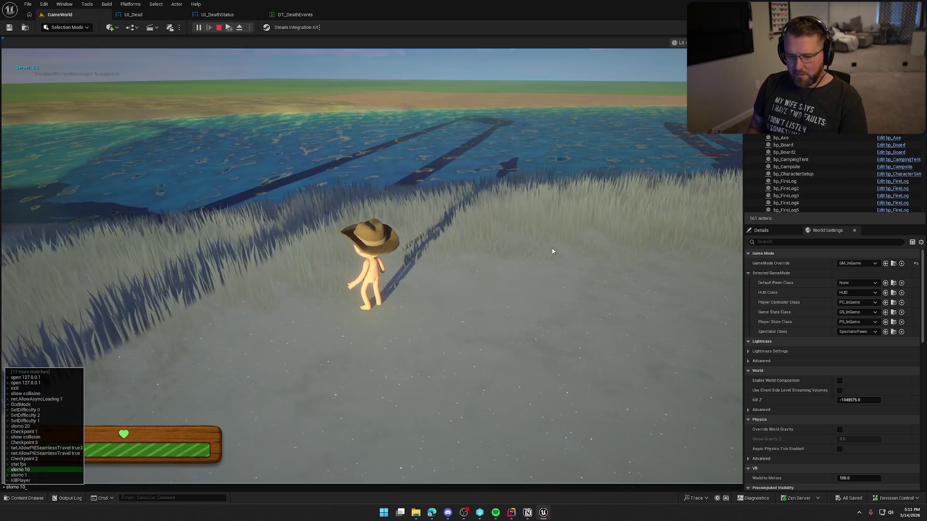
{"action": "key", "text": "Return"}
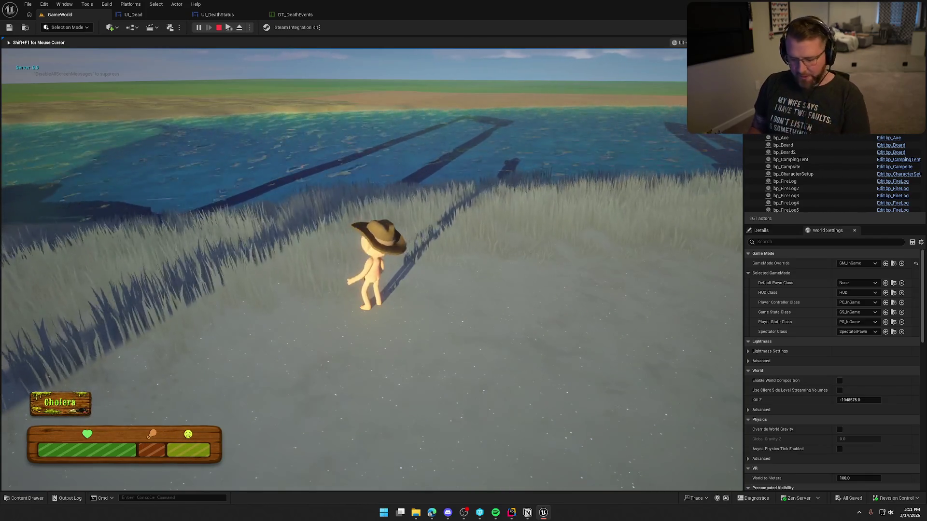
Step: Run slomo 1 and then KillPlayer in the console to trigger the death screen
{"action": "key", "text": "grave"}
{"action": "key", "text": "Up"}
{"action": "key", "text": "Up"}
{"action": "key", "text": "Up"}
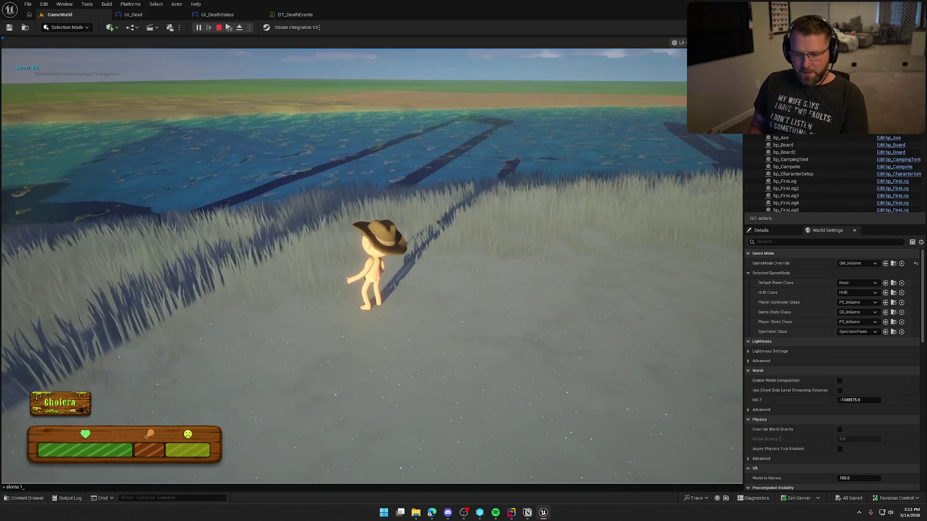
{"action": "key", "text": "Return"}
{"action": "key", "text": "grave"}
{"action": "key", "text": "Up"}
{"action": "key", "text": "Up"}
{"action": "key", "text": "Up"}
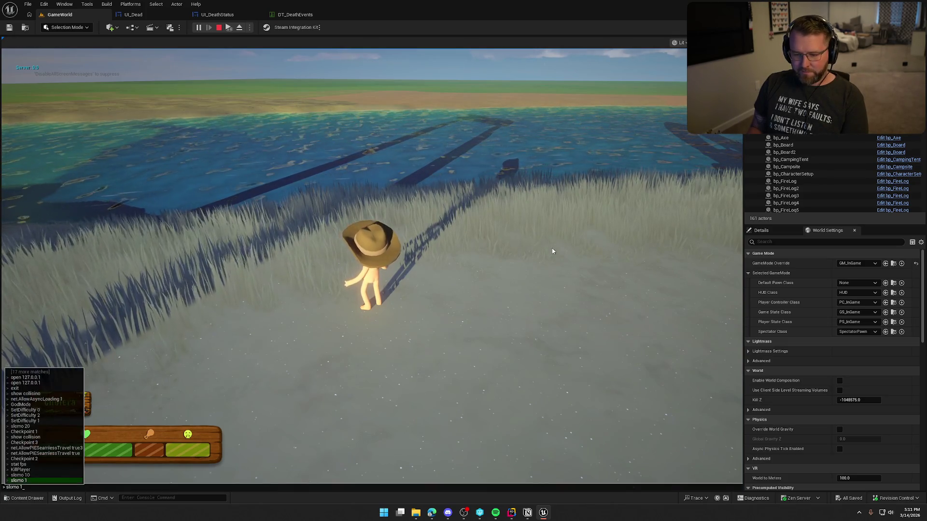
{"action": "key", "text": "Return"}
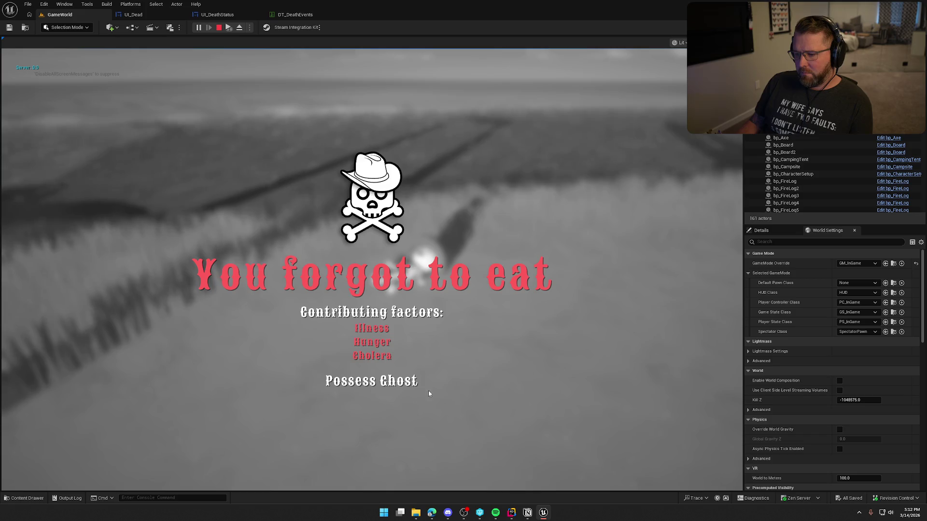
Step: Possess the ghost from the death screen, stop play with Esc, and return to UI_Dead
{"action": "left_click", "coordinate": [405, 382]}
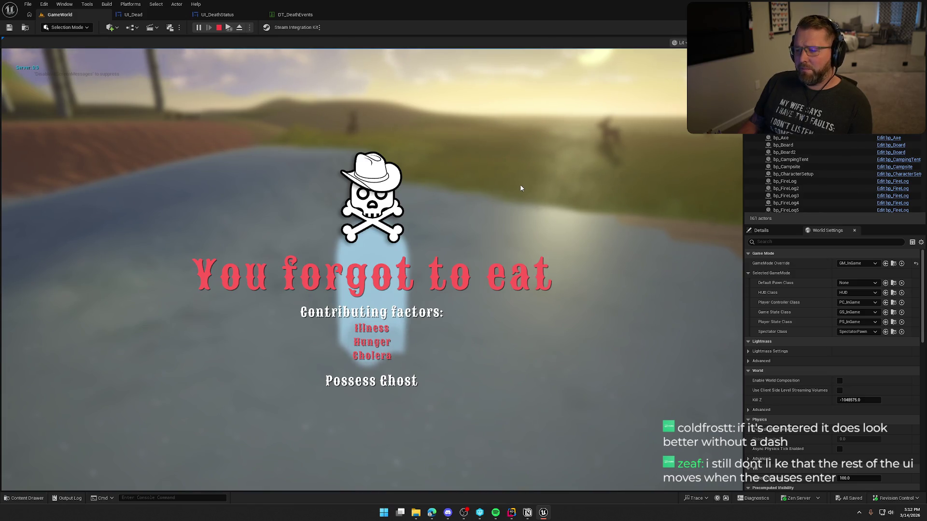
{"action": "key", "text": "Escape"}
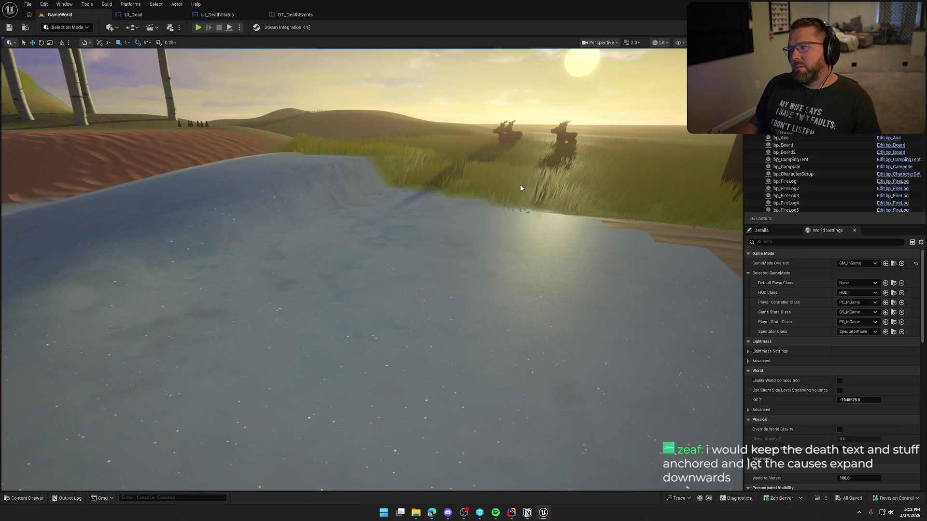
{"action": "left_click", "coordinate": [134, 15]}
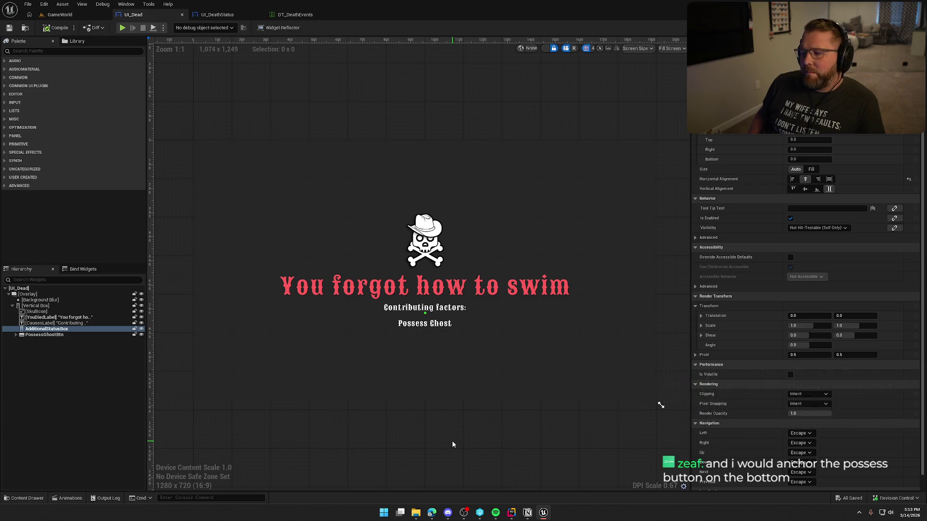
Step: Move PossessGhostBtn out of the Vertical Box to sit directly under the Overlay
{"action": "left_click", "coordinate": [43, 335]}
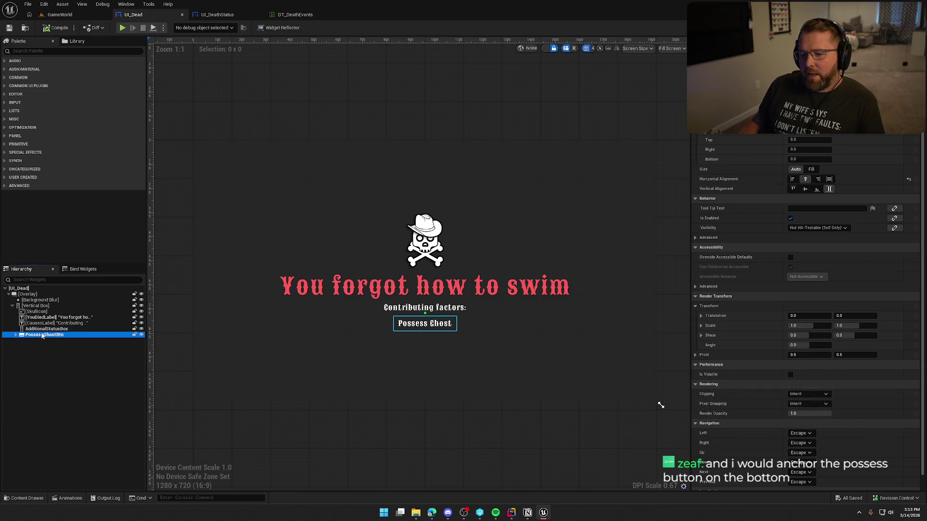
{"action": "left_click", "coordinate": [13, 306]}
{"action": "left_click", "coordinate": [13, 306]}
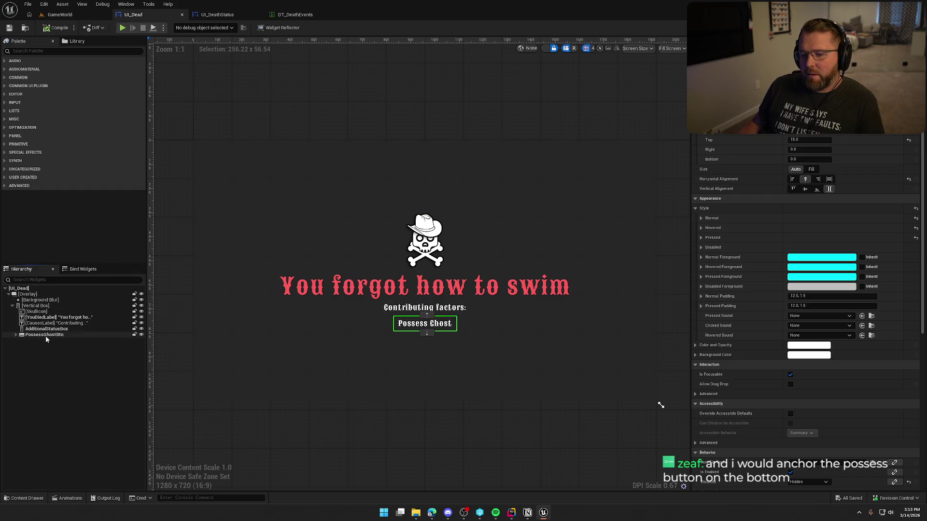
{"action": "mouse_move", "coordinate": [39, 336]}
{"action": "left_mouse_down"}
{"action": "mouse_move", "coordinate": [34, 306]}
{"action": "mouse_move", "coordinate": [37, 366]}
{"action": "mouse_move", "coordinate": [24, 295]}
{"action": "left_mouse_up"}
{"action": "left_click", "coordinate": [18, 335]}
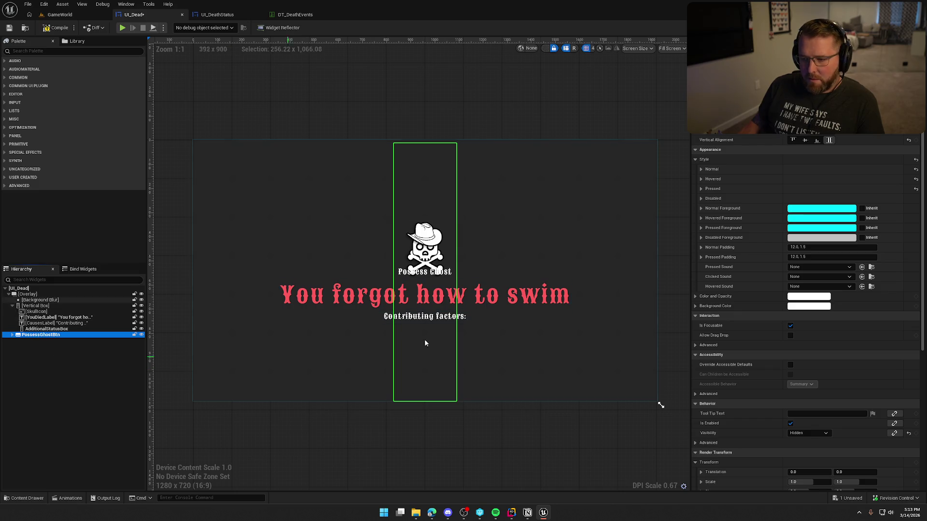
Step: Anchor the Possess Ghost button to the bottom with 25 bottom padding
{"action": "left_click", "coordinate": [816, 140]}
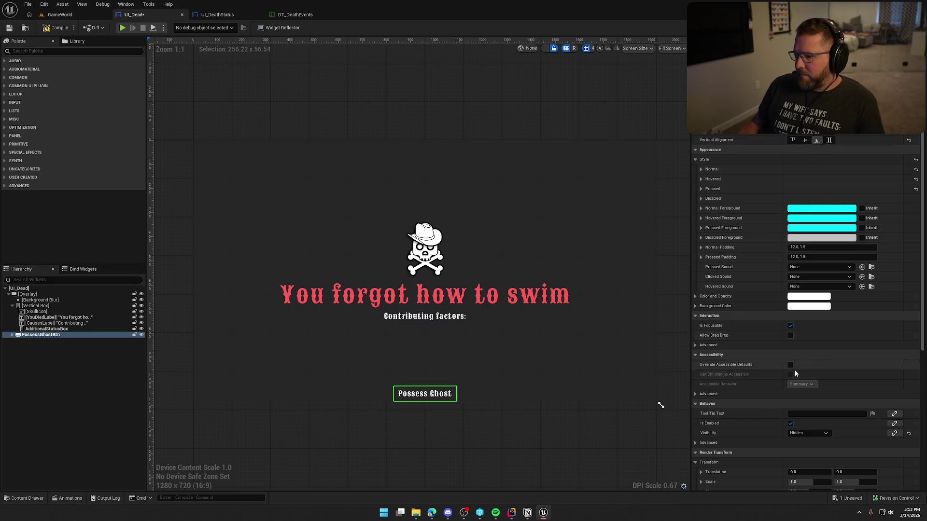
{"action": "scroll", "coordinate": [758, 145], "scroll_direction": "up", "scroll_amount": 1}
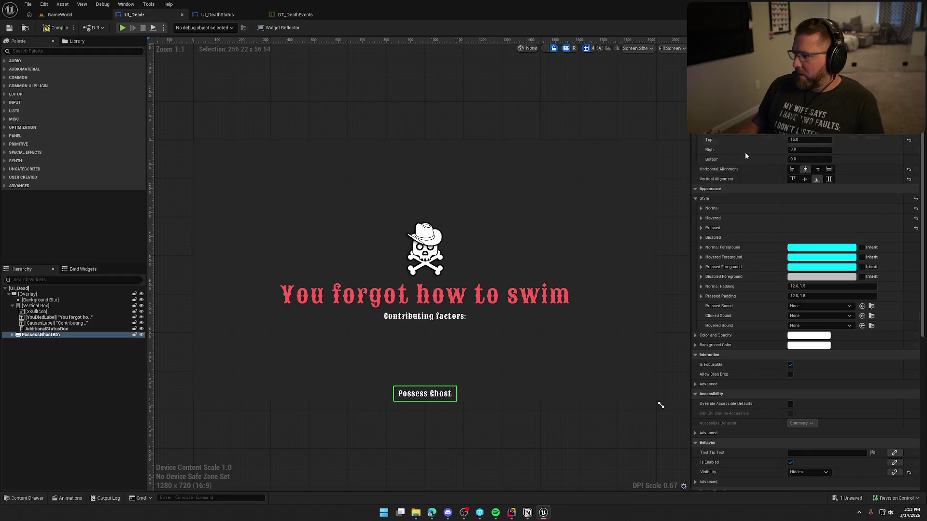
{"action": "left_click", "coordinate": [809, 140]}
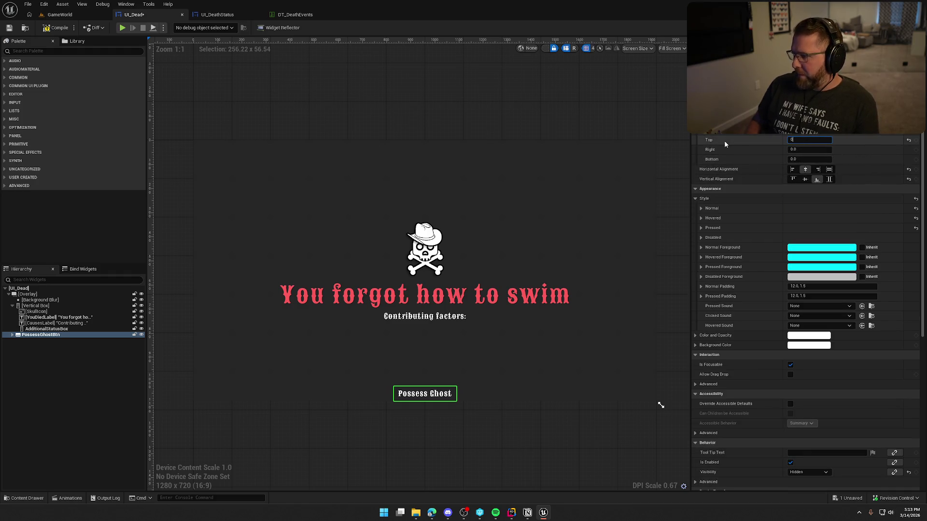
{"action": "type", "text": "5"}
{"action": "key", "text": "Return"}
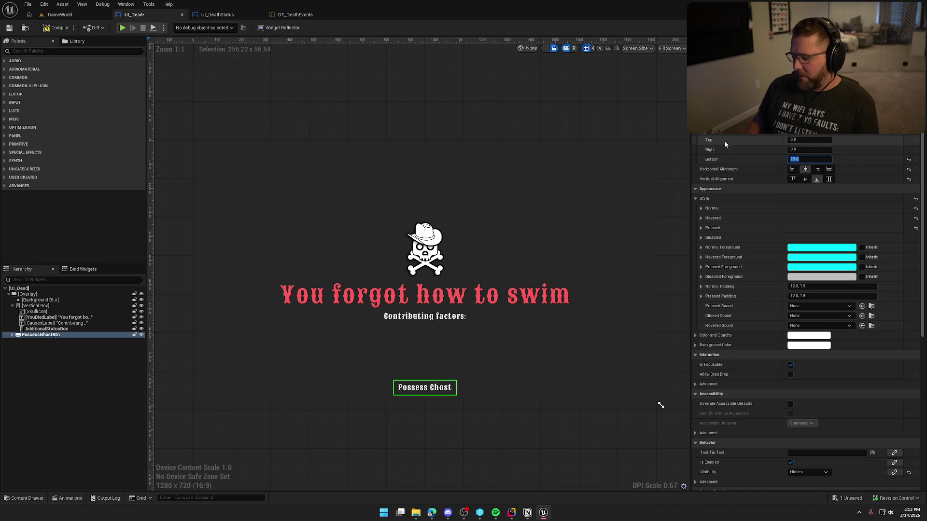
{"action": "left_click", "coordinate": [529, 429]}
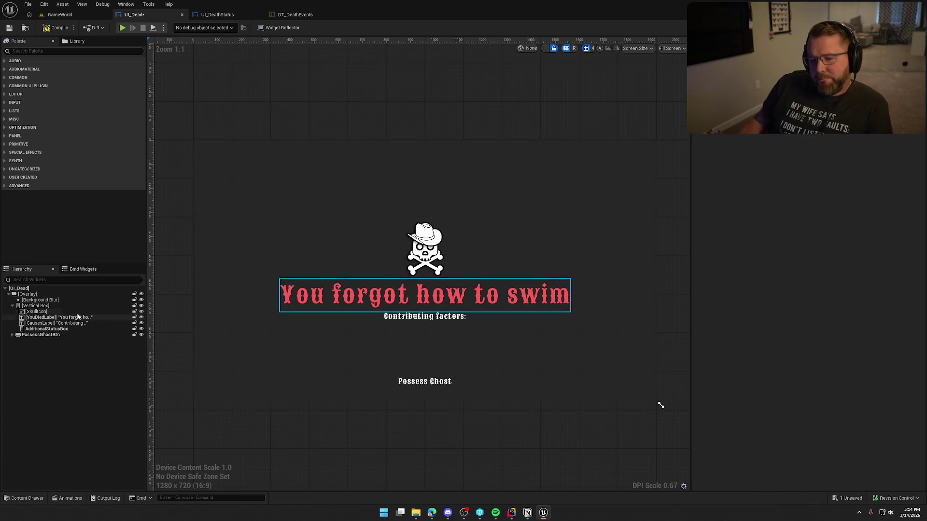
Step: Set the Vertical Box to Fill vertical alignment with 250 top padding, then save UI_Dead
{"action": "left_click", "coordinate": [23, 306]}
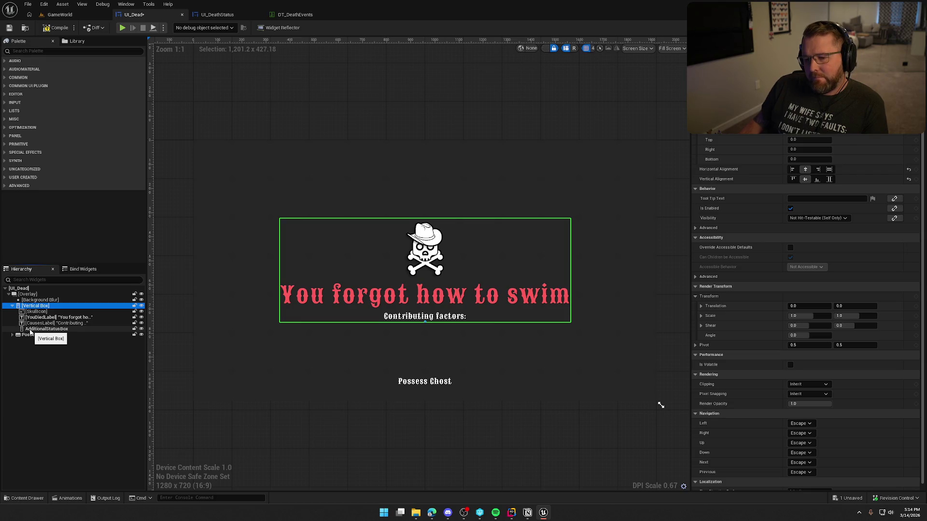
{"action": "left_click", "coordinate": [30, 330]}
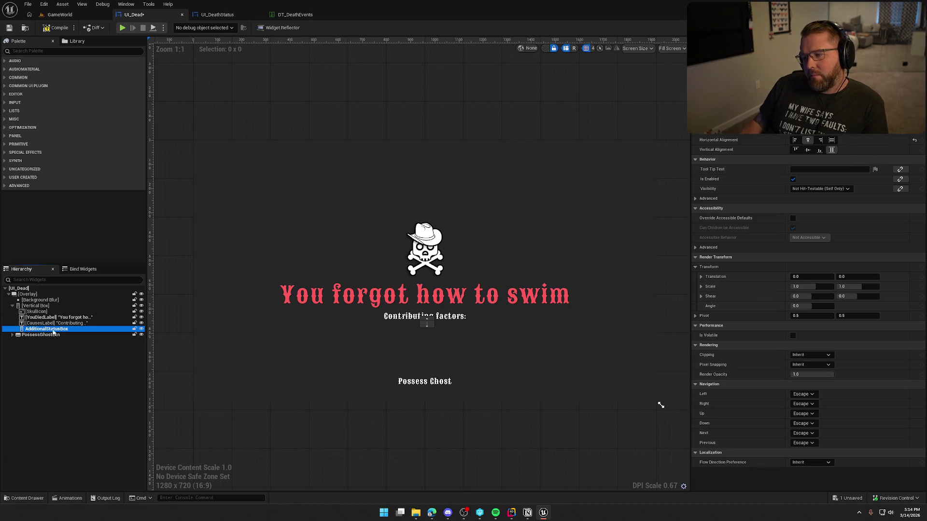
{"action": "left_click", "coordinate": [48, 306]}
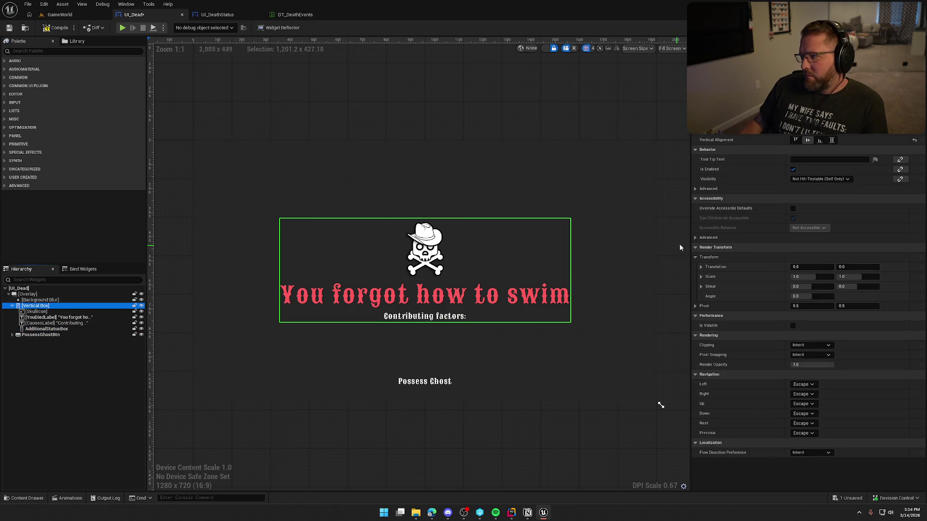
{"action": "left_click", "coordinate": [830, 140]}
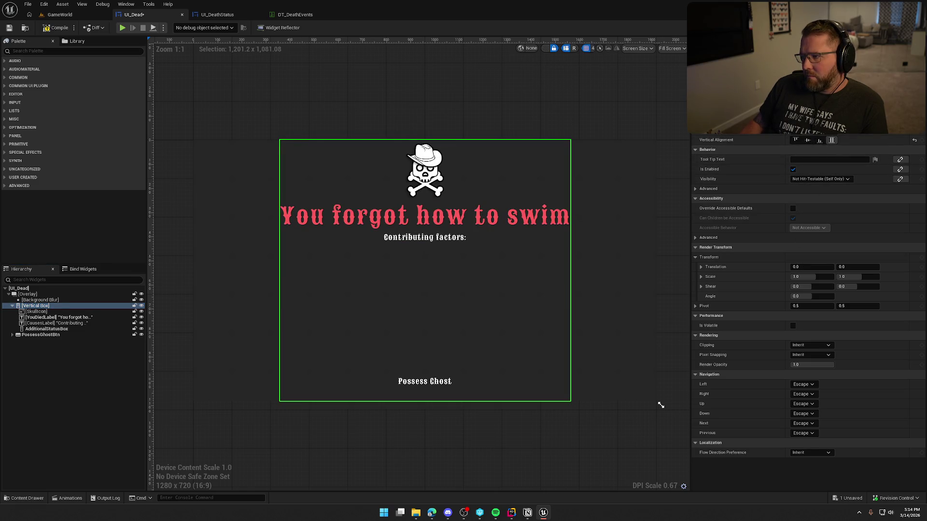
{"action": "scroll", "coordinate": [799, 144], "scroll_direction": "up", "scroll_amount": 2}
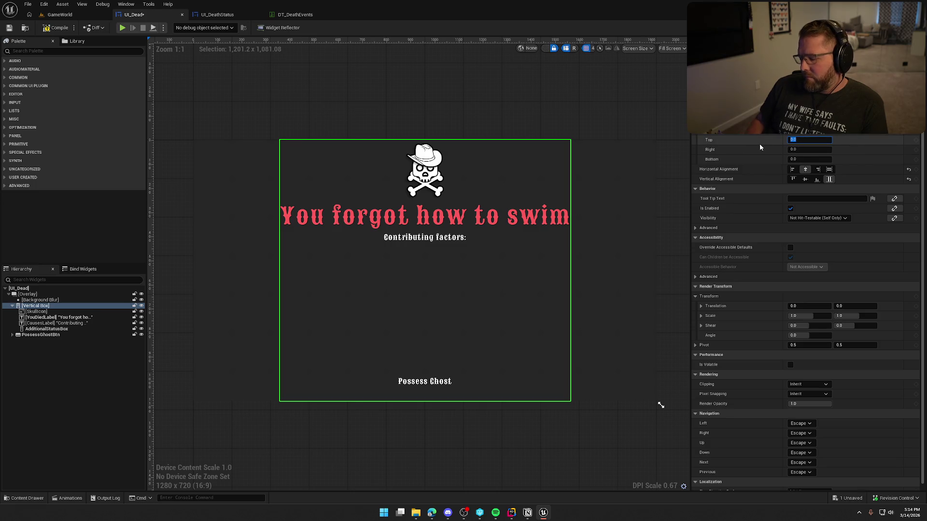
{"action": "type", "text": "2"}
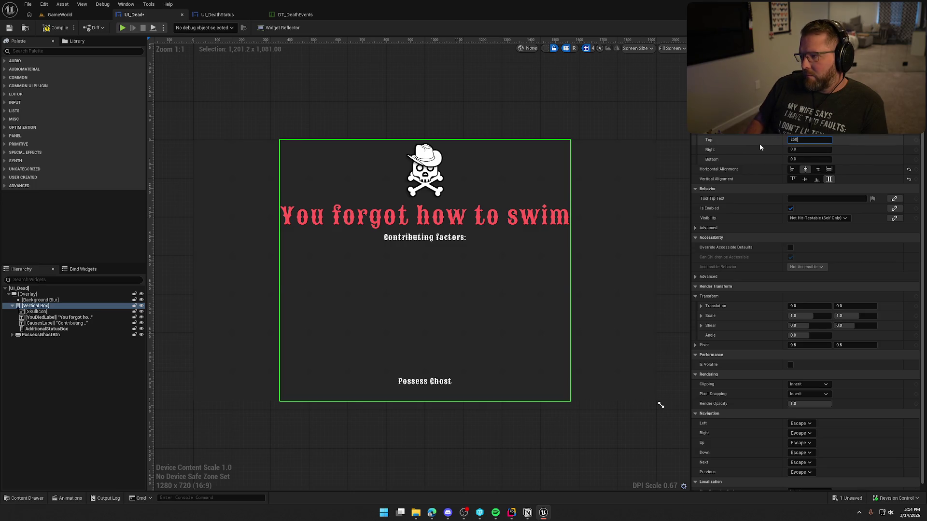
{"action": "type", "text": "50"}
{"action": "key", "text": "Return"}
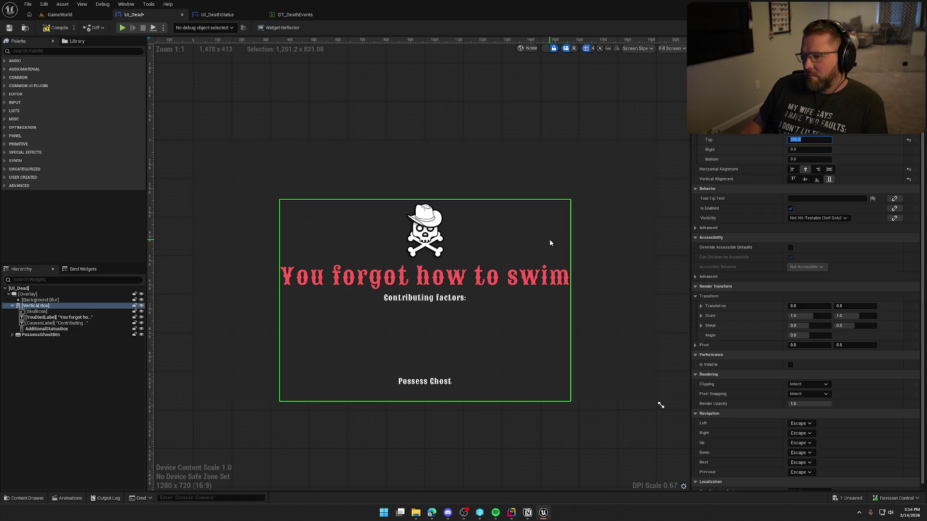
{"action": "left_click", "coordinate": [501, 423]}
{"action": "key", "text": "ctrl+s"}
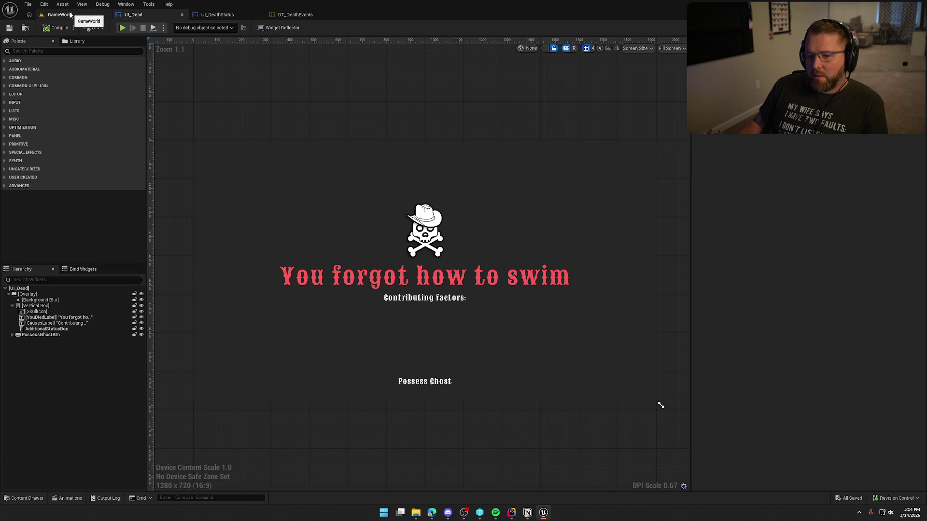
Step: Play the GameWorld level and run the KillPlayer console command
{"action": "left_click", "coordinate": [70, 14]}
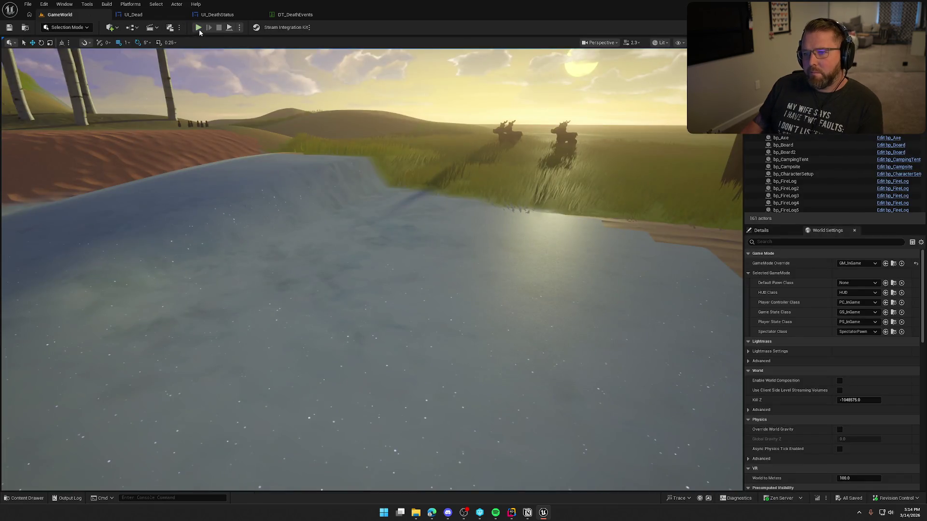
{"action": "left_click", "coordinate": [207, 23]}
{"action": "left_click", "coordinate": [413, 251]}
{"action": "key", "text": "w"}
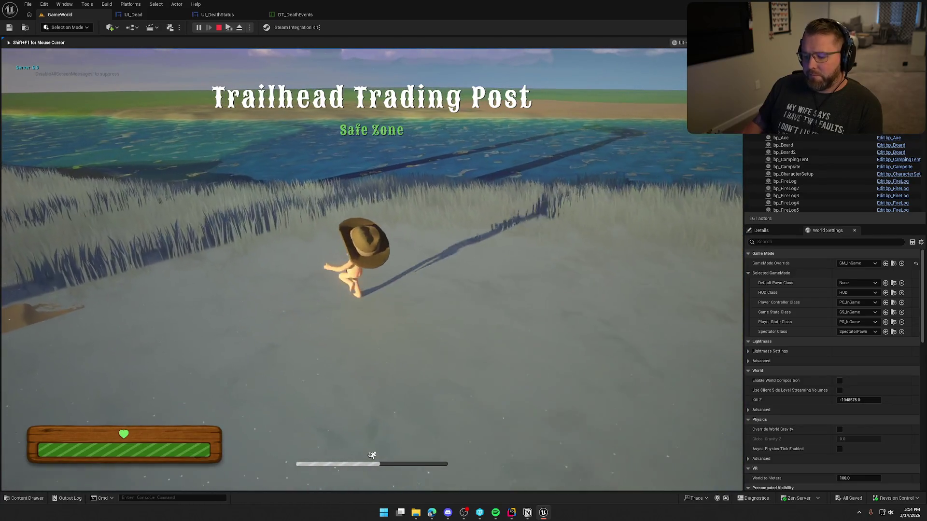
{"action": "key", "text": "grave"}
{"action": "key", "text": "Up"}
{"action": "key", "text": "Return"}
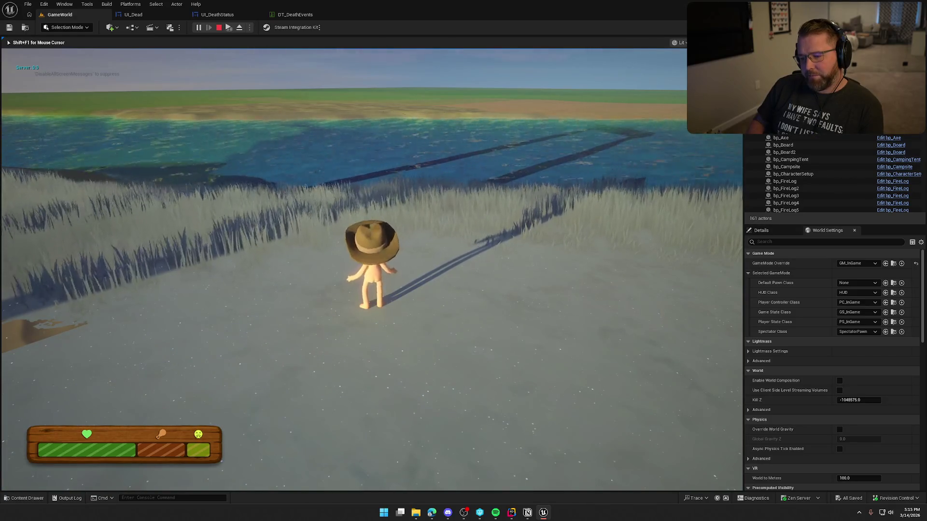
Step: Run slomo 10, then sprint into the lake and swim until stamina runs low
{"action": "key", "text": "grave"}
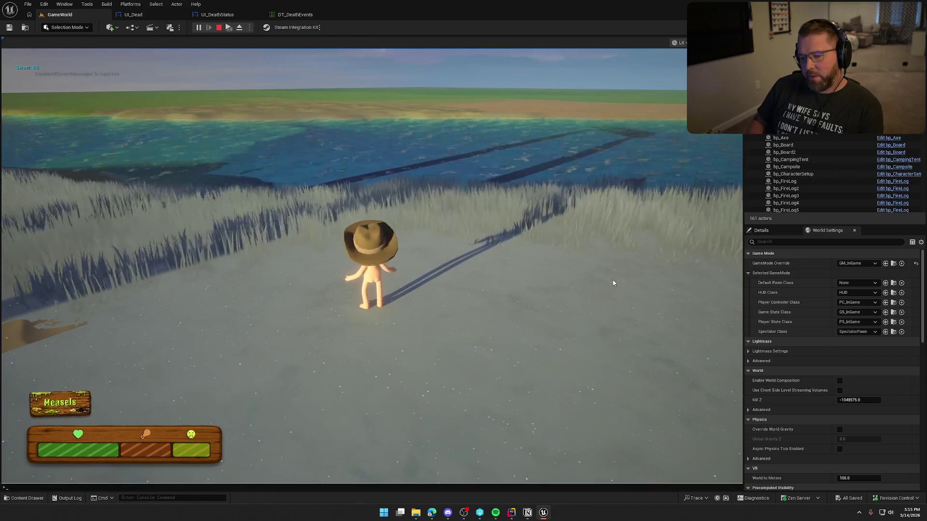
{"action": "key", "text": "Up"}
{"action": "key", "text": "Return"}
{"action": "left_click", "coordinate": [612, 282]}
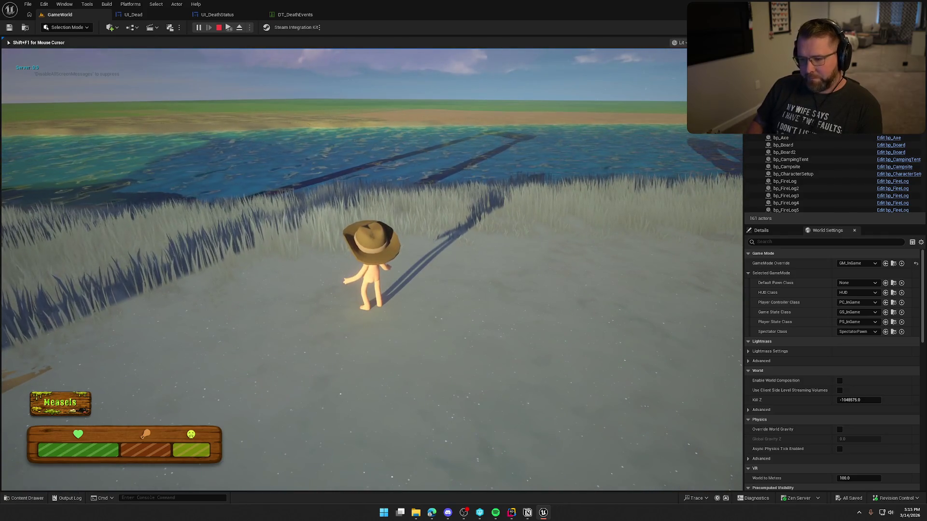
{"action": "key", "text": "shift+w"}
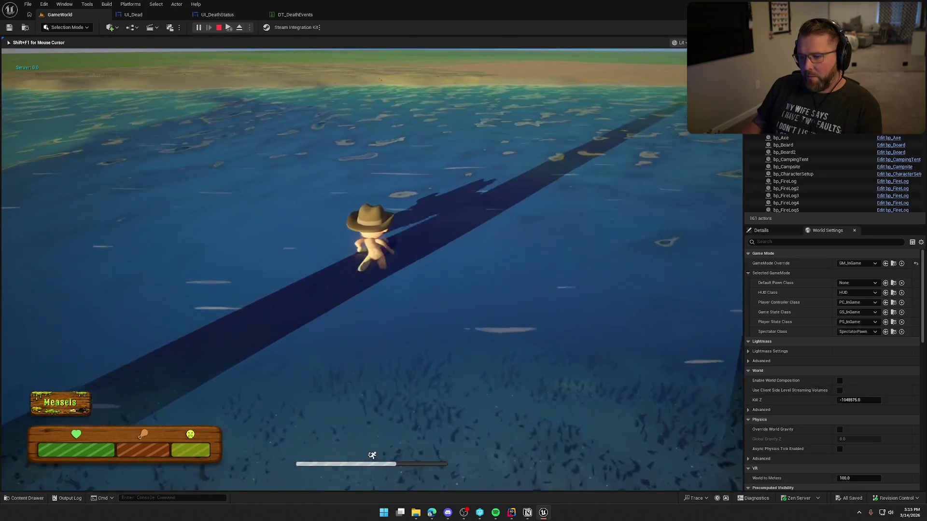
{"action": "key", "text": "d"}
{"action": "key", "text": "w"}
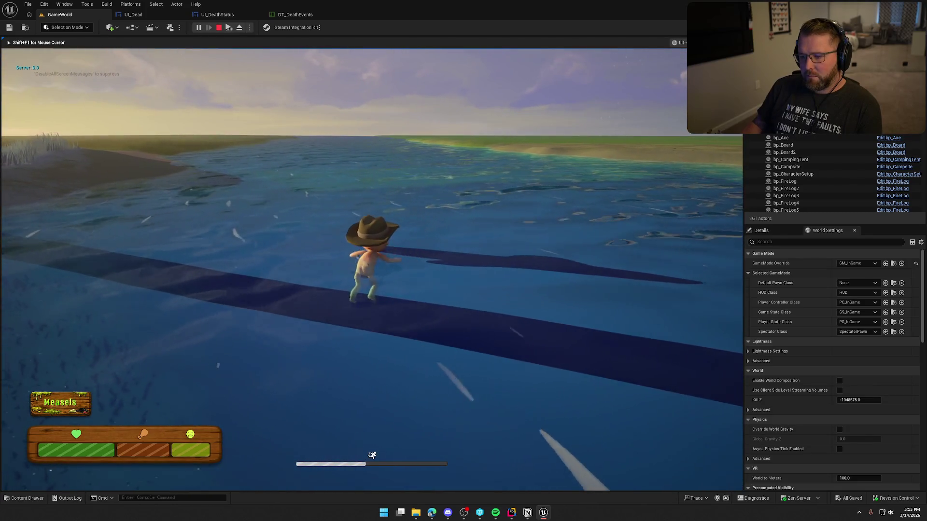
{"action": "key", "text": "s"}
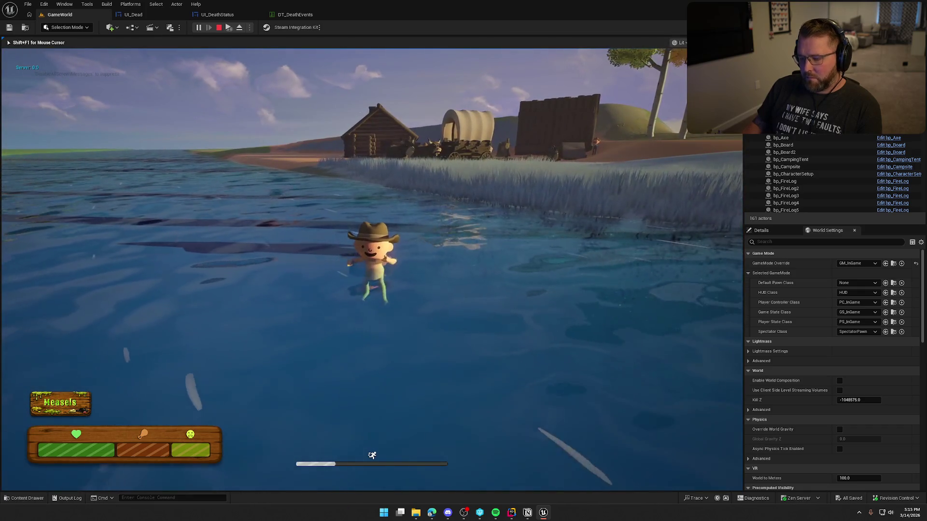
{"action": "key", "text": "w"}
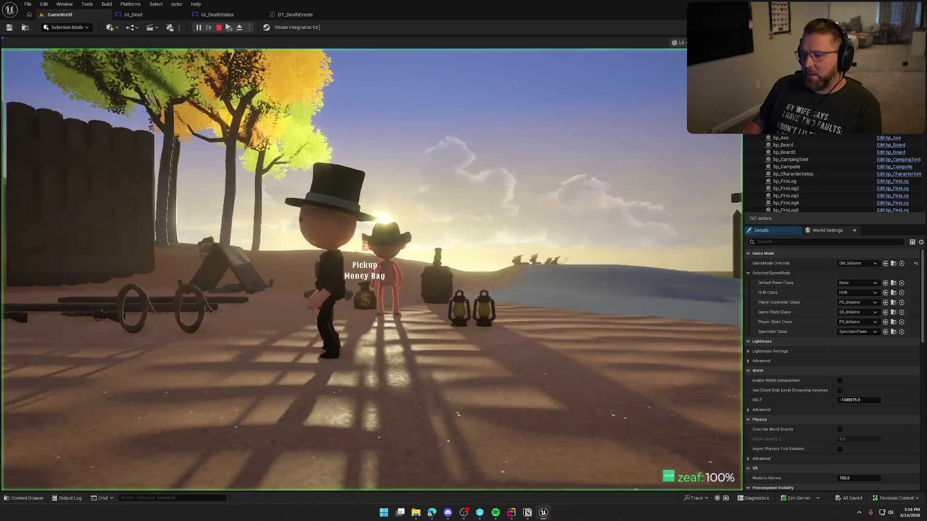
Step: Run the character toward the trading post, then stop the play session
{"action": "left_click", "coordinate": [371, 270]}
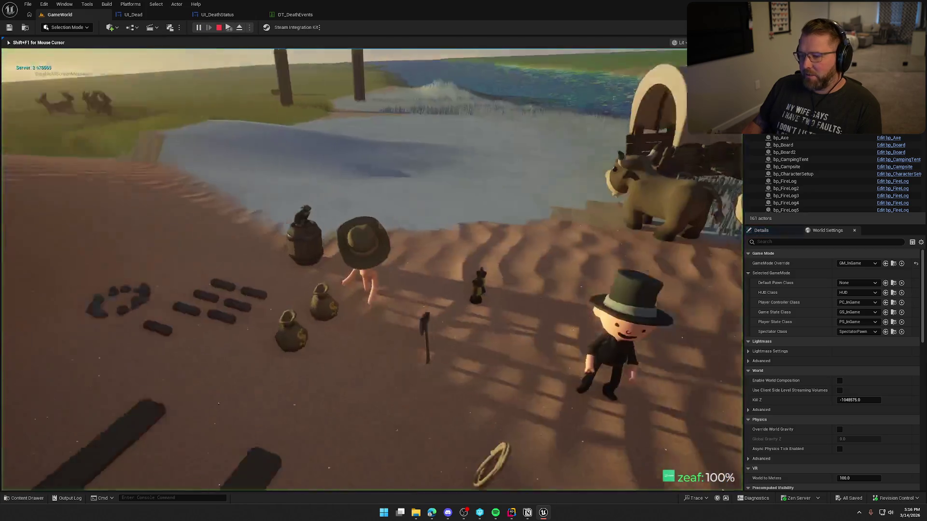
{"action": "key", "text": "w"}
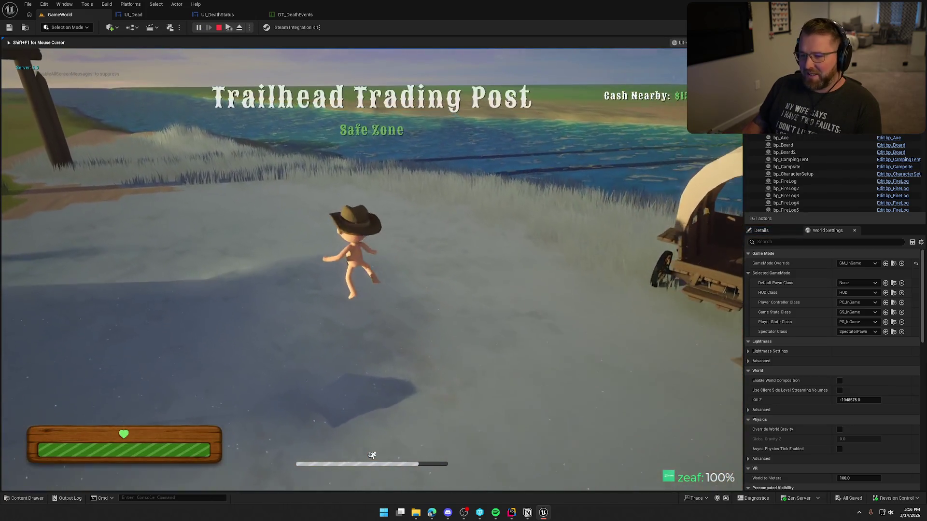
{"action": "key", "text": "Escape"}
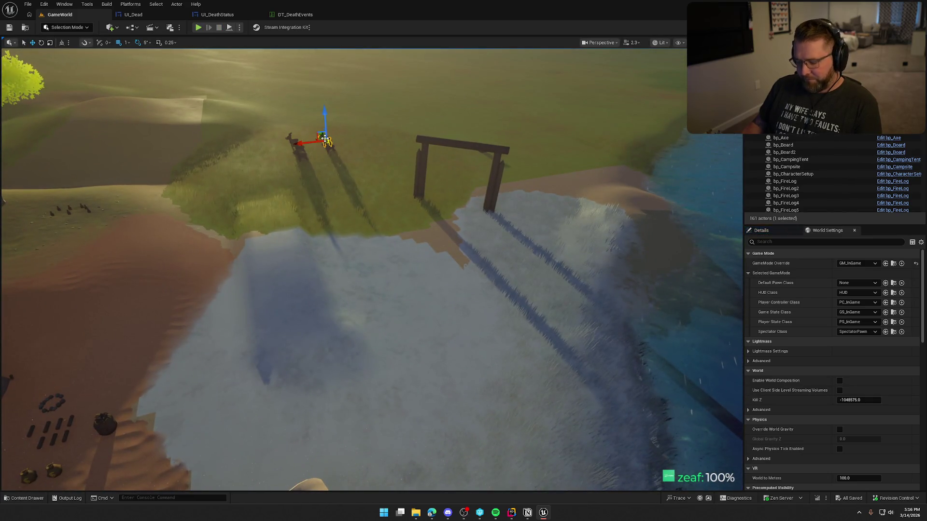
Step: Drag an asset from the Content Drawer onto the grass near the wooden gate and replay
{"action": "key", "text": "ctrl+space"}
{"action": "mouse_move", "coordinate": [147, 381]}
{"action": "left_mouse_down"}
{"action": "mouse_move", "coordinate": [248, 221]}
{"action": "mouse_move", "coordinate": [314, 169]}
{"action": "left_mouse_up"}
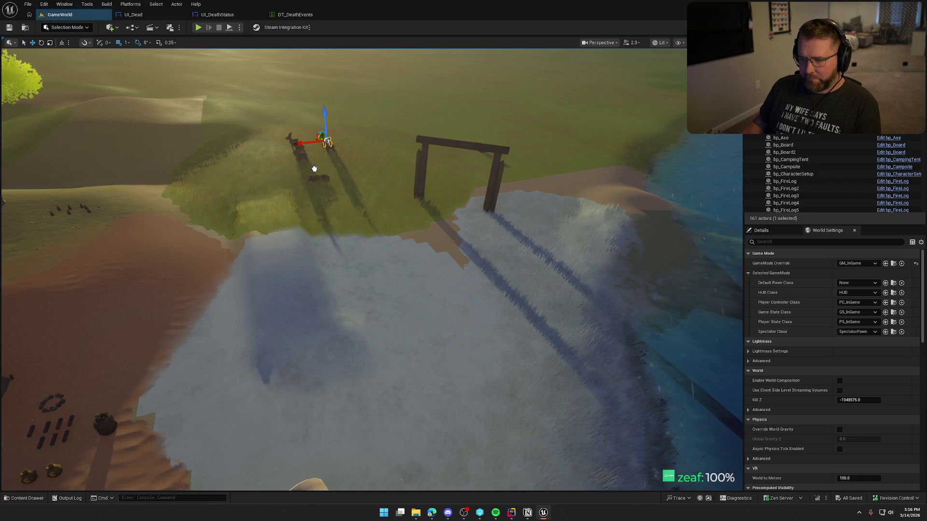
{"action": "left_click", "coordinate": [198, 27]}
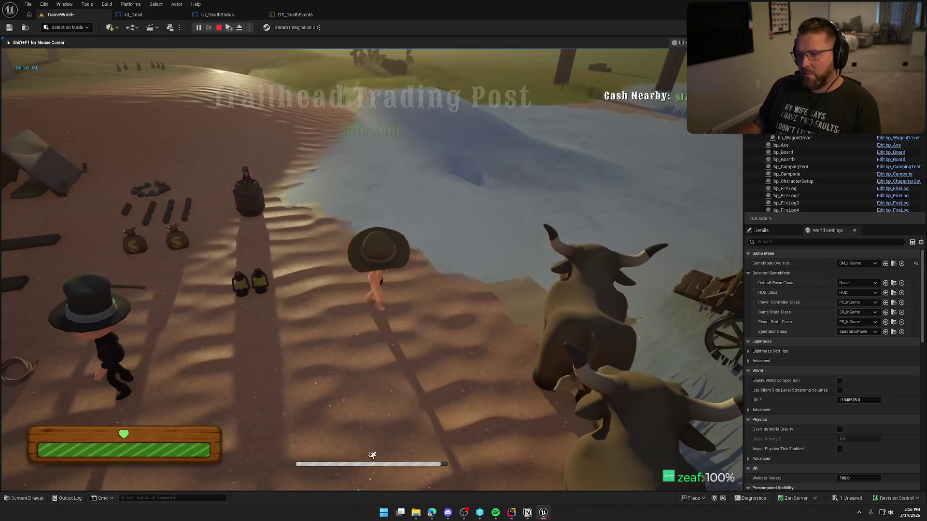
Step: Walk the character across the snow and rerun the slow-motion console command
{"action": "key", "text": "shift+w"}
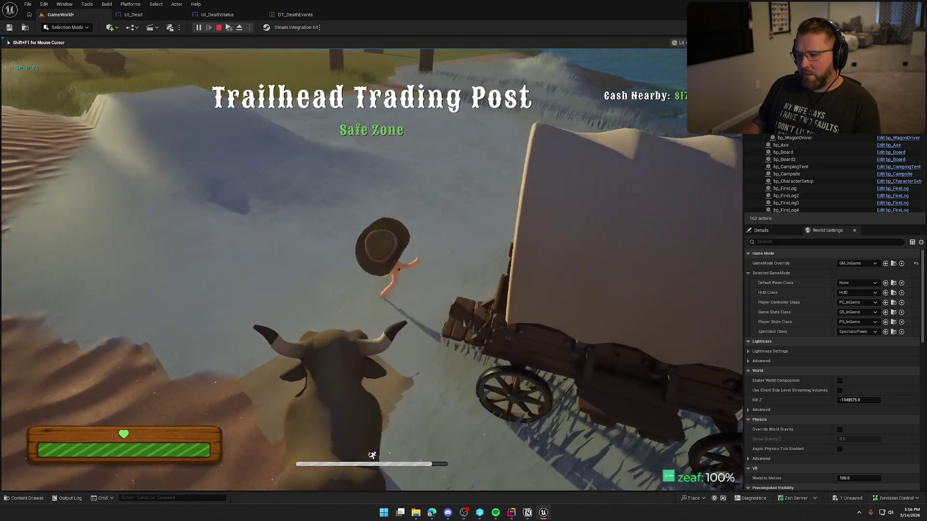
{"action": "key", "text": "w"}
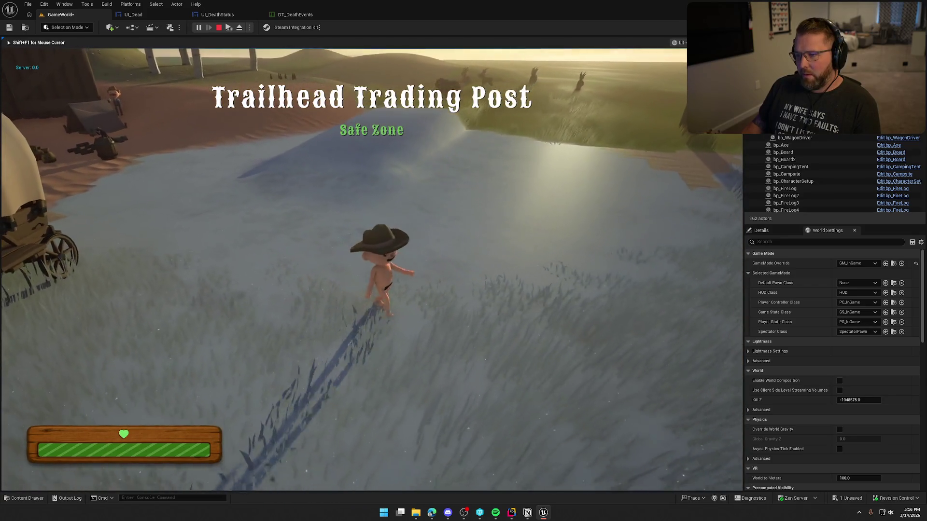
{"action": "key", "text": "w"}
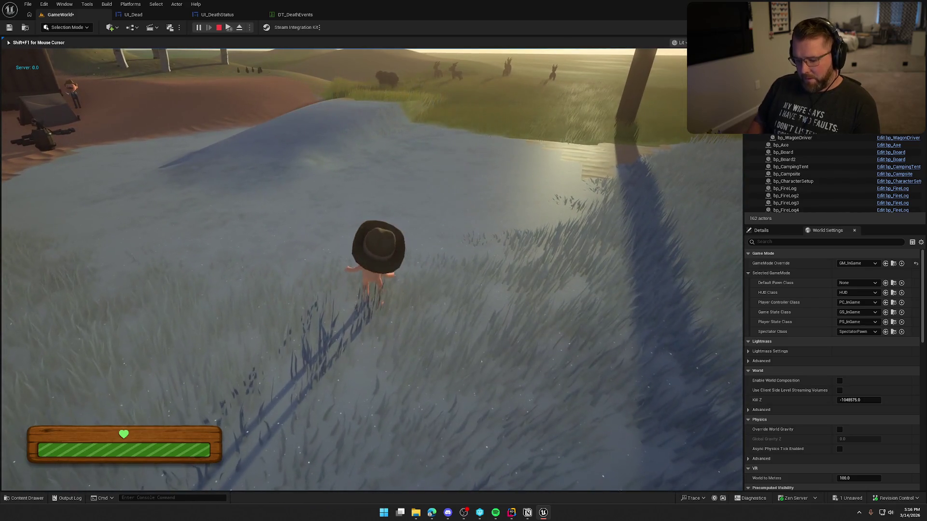
{"action": "key", "text": "grave"}
{"action": "key", "text": "grave"}
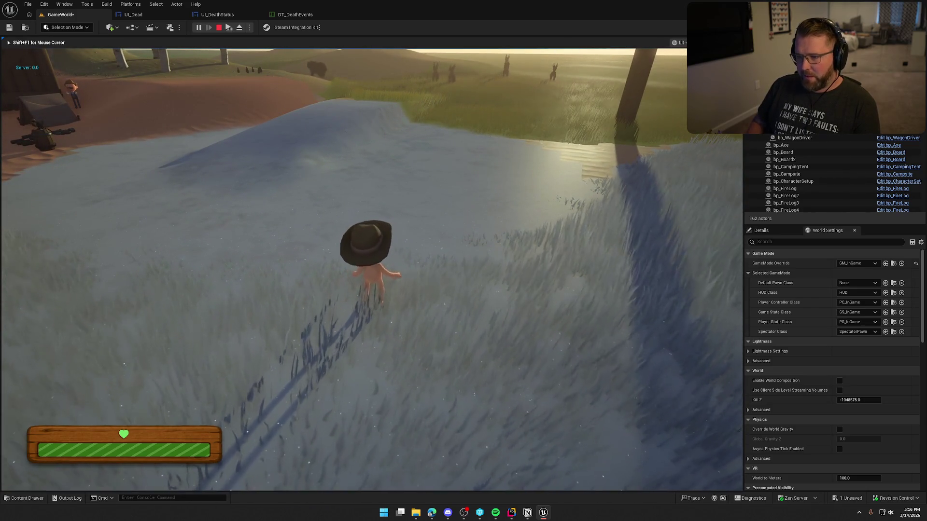
{"action": "key", "text": "grave"}
{"action": "key", "text": "Up"}
{"action": "key", "text": "Up"}
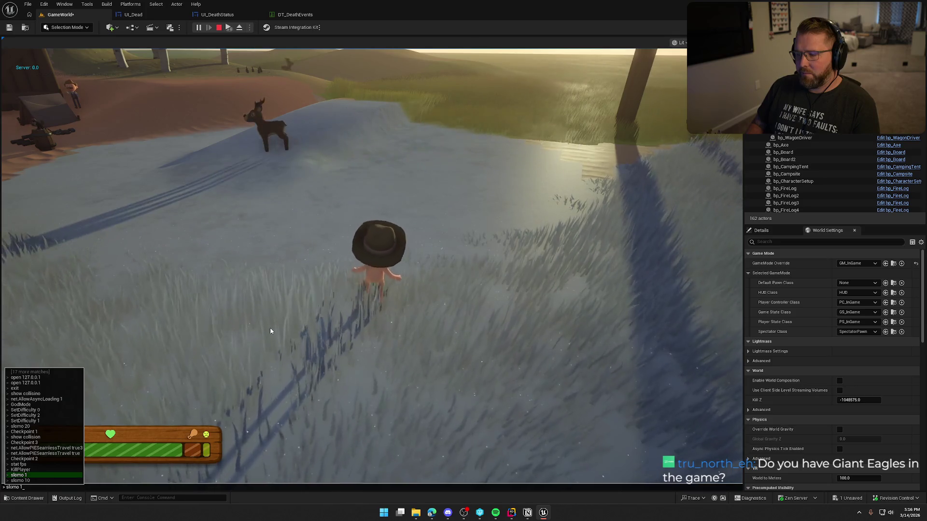
{"action": "key", "text": "Return"}
Step: Walk into the bear to trigger the 'Bear 1, You 0' death screen, then stop play
{"action": "left_click", "coordinate": [270, 331]}
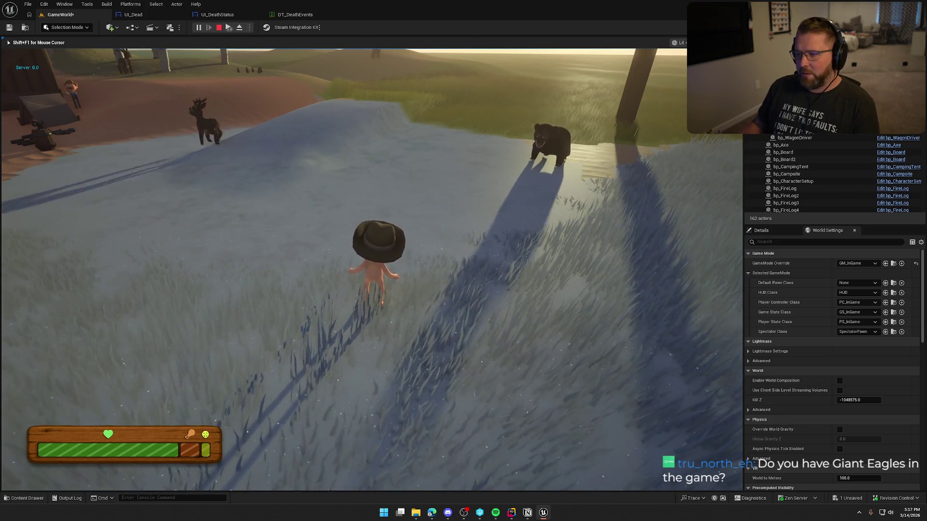
{"action": "key", "text": "w"}
{"action": "key", "text": "w"}
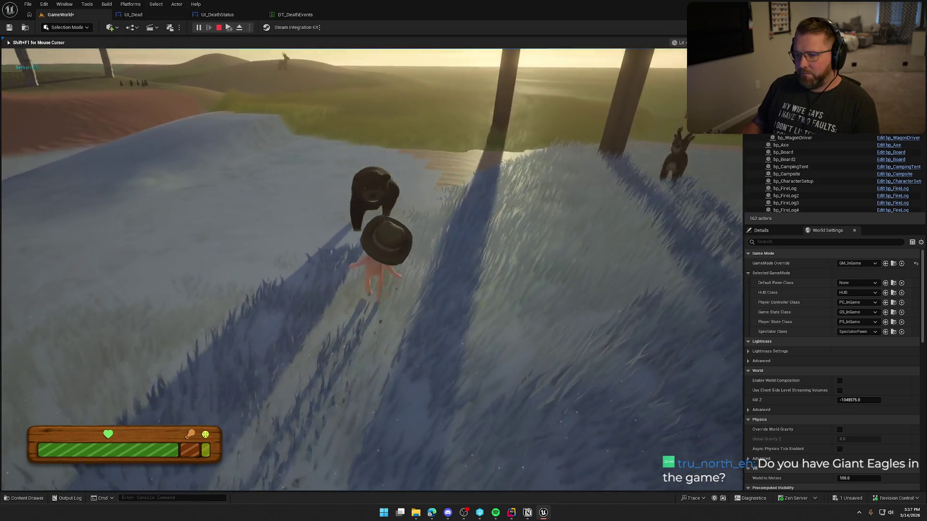
{"action": "key", "text": "w"}
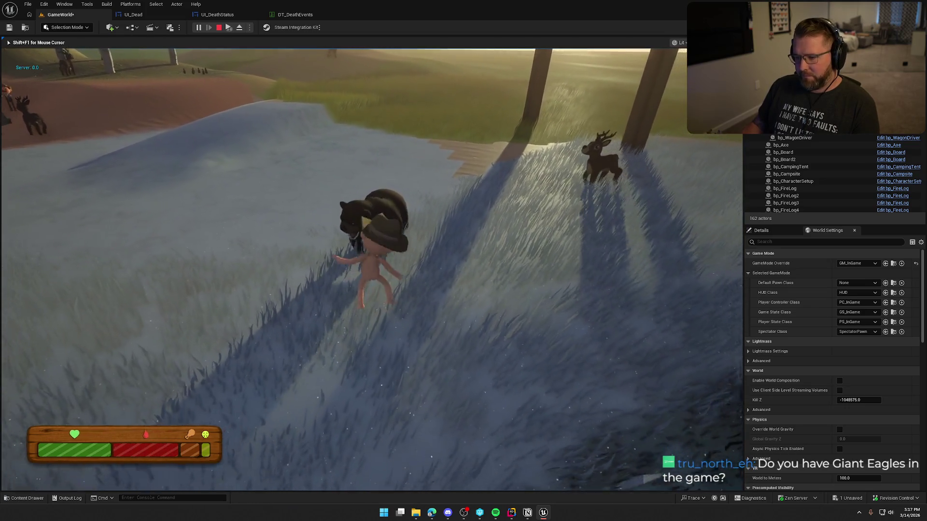
{"action": "key", "text": "w"}
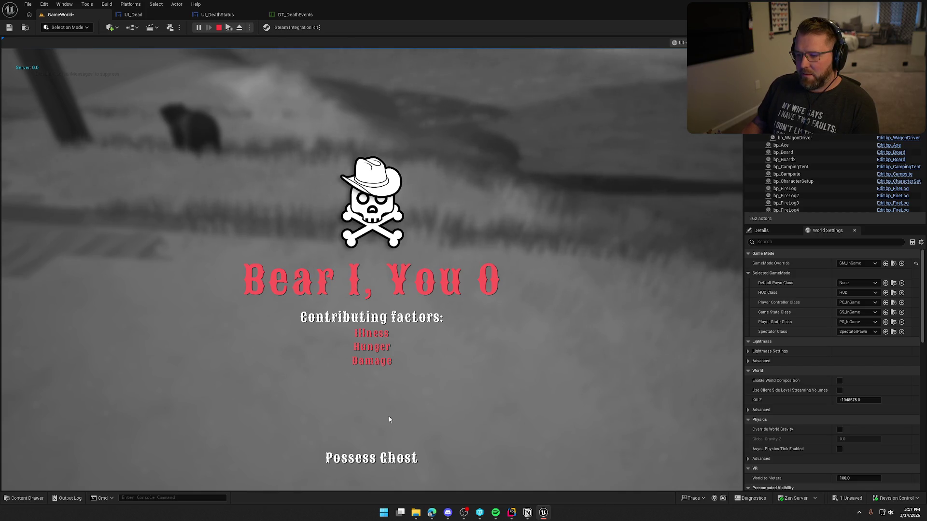
{"action": "key", "text": "Escape"}
{"action": "left_click", "coordinate": [254, 13]}
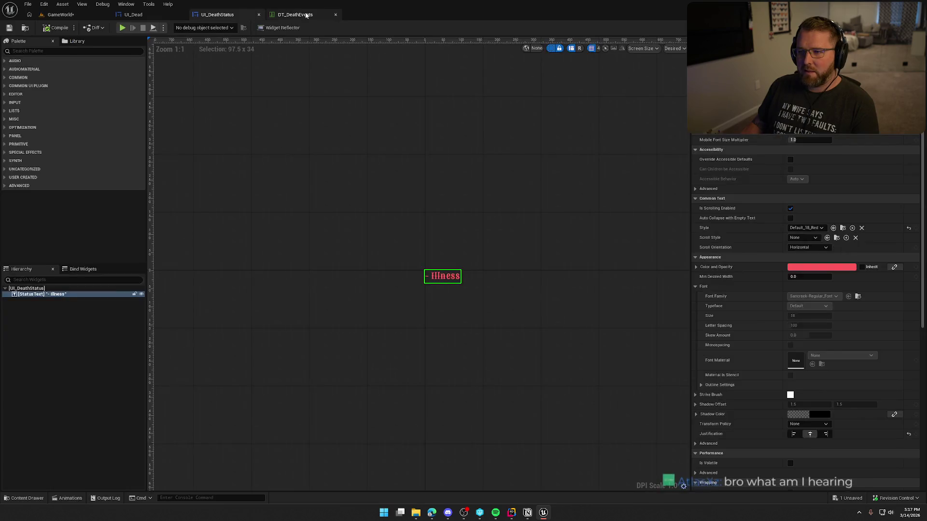
Step: Set the AnimalAttack.Bear row's Index [0] text to 'You tried to pet the dog', save, then save GameWorld
{"action": "left_click", "coordinate": [295, 15]}
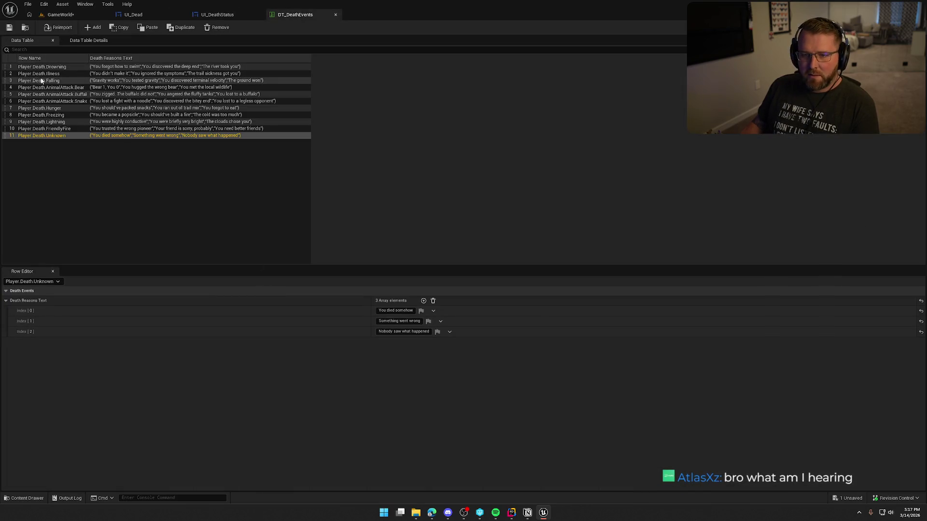
{"action": "left_click", "coordinate": [58, 88]}
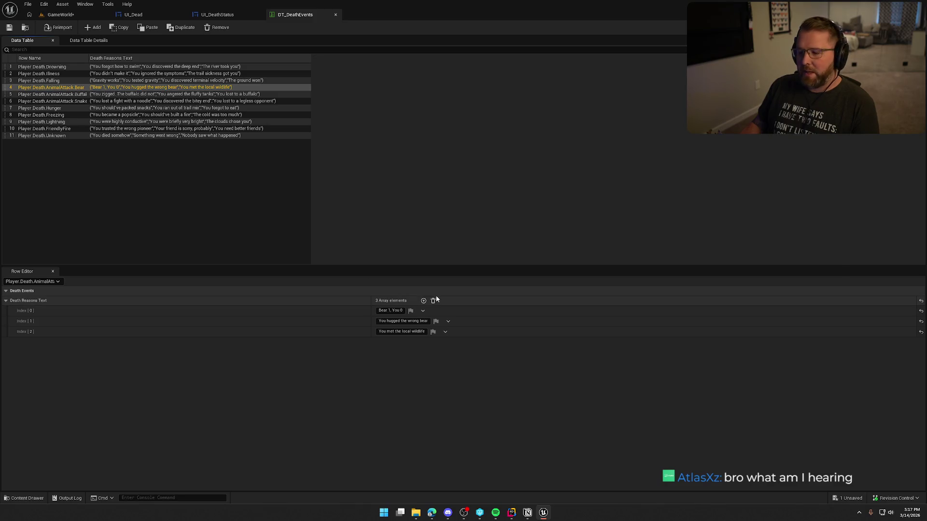
{"action": "left_click", "coordinate": [401, 312]}
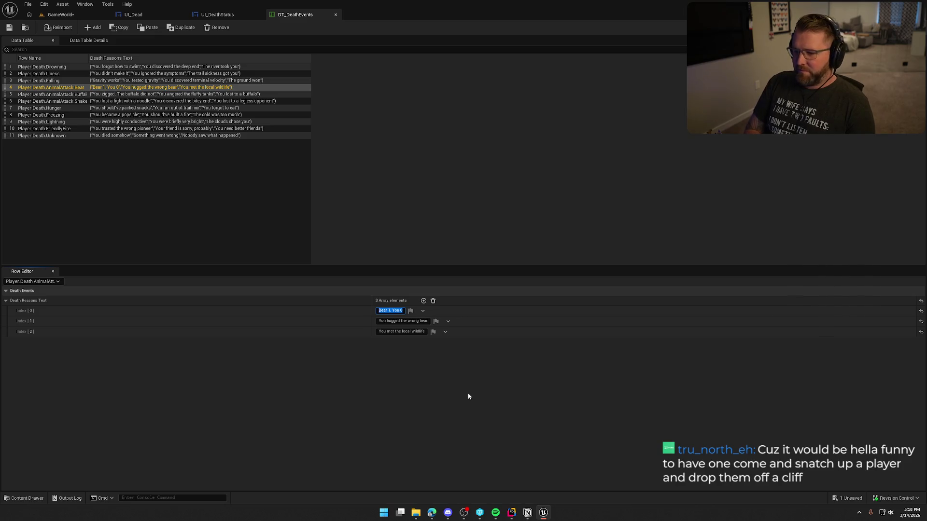
{"action": "type", "text": "You tried to"}
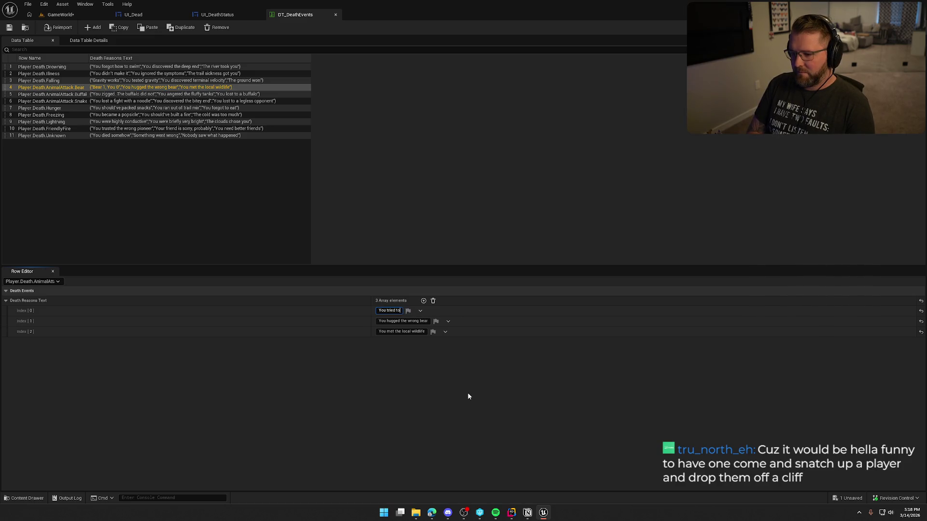
{"action": "type", "text": " pet the dog"}
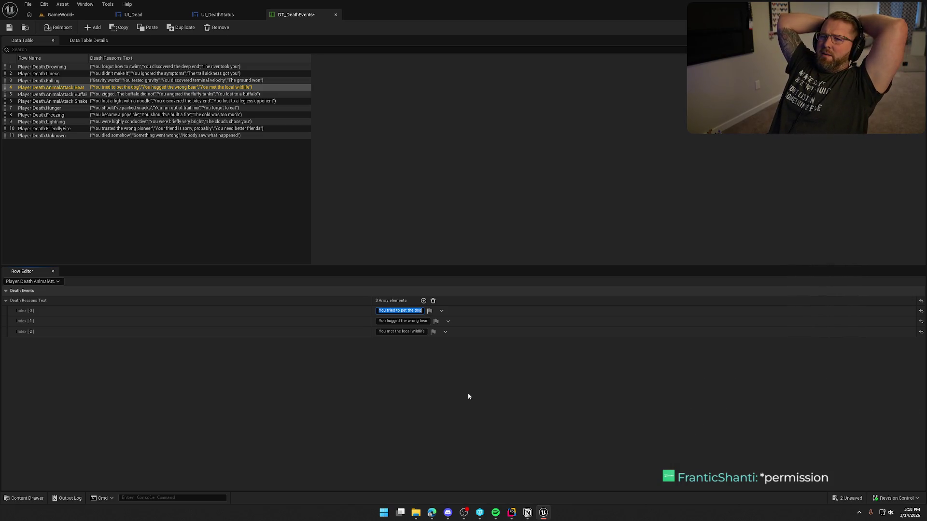
{"action": "key", "text": "Return"}
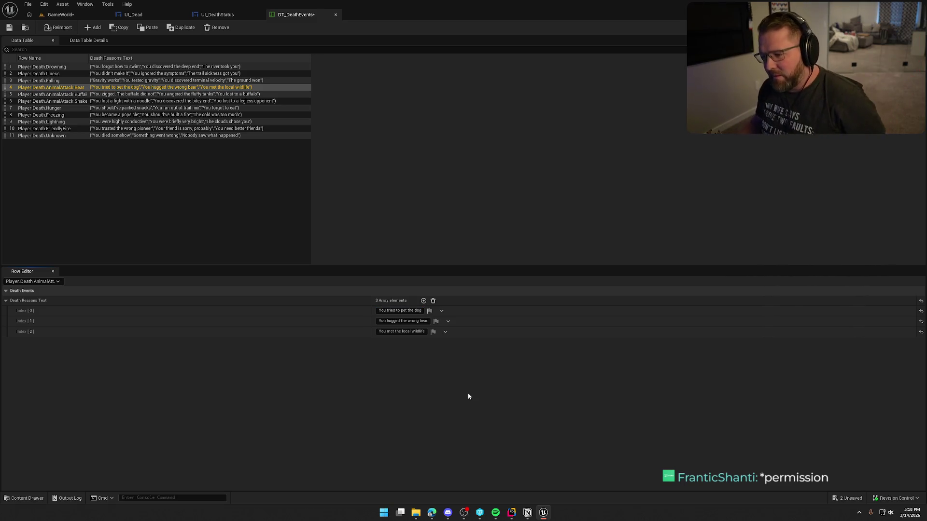
{"action": "left_click", "coordinate": [9, 27]}
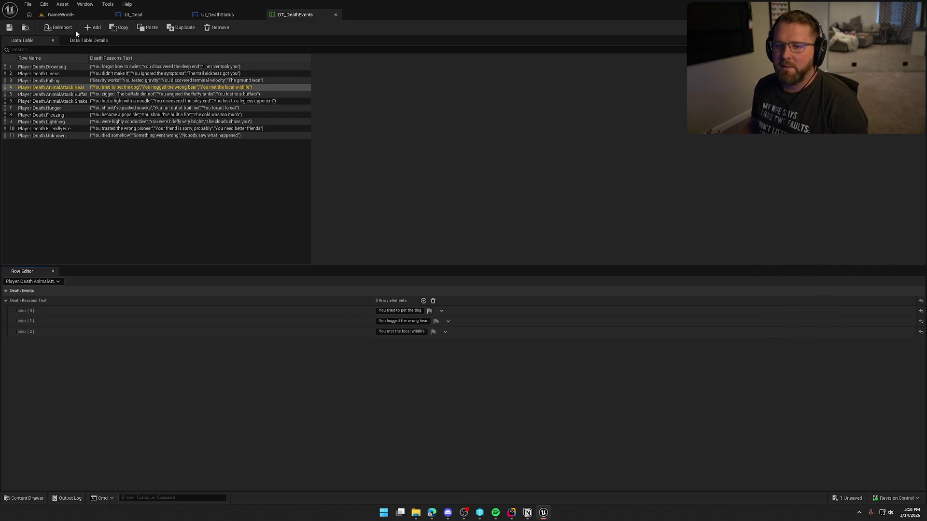
{"action": "left_click", "coordinate": [58, 14]}
{"action": "key", "text": "ctrl+s"}
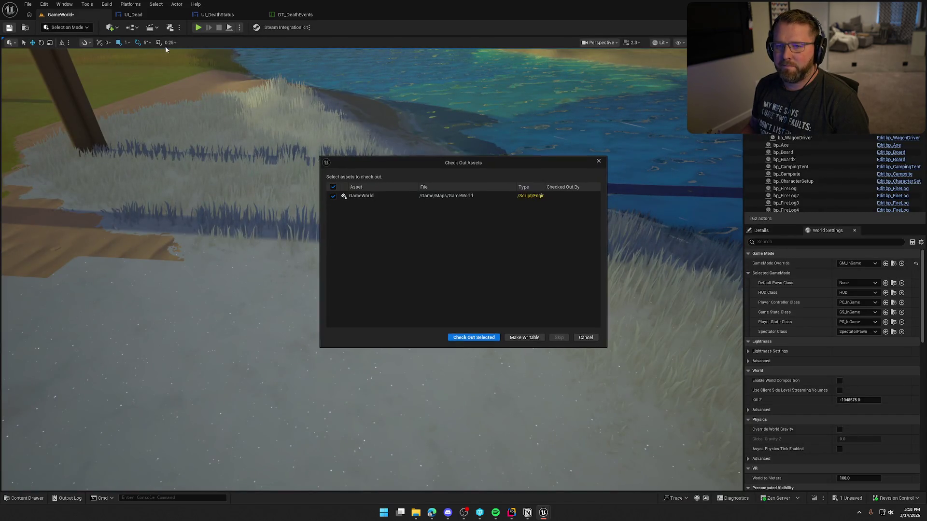
Step: Confirm the GameWorld check-out and save, then start a new play session
{"action": "left_click", "coordinate": [466, 338]}
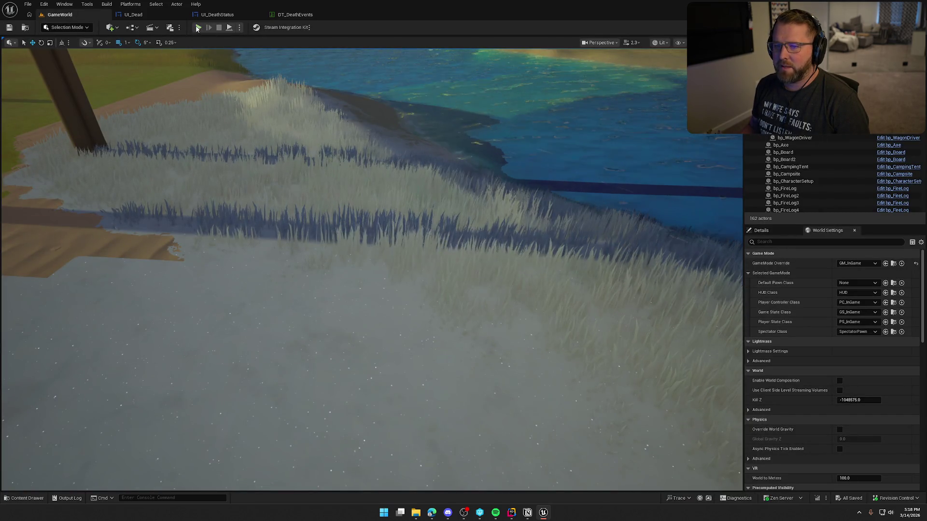
{"action": "key", "text": "alt+p"}
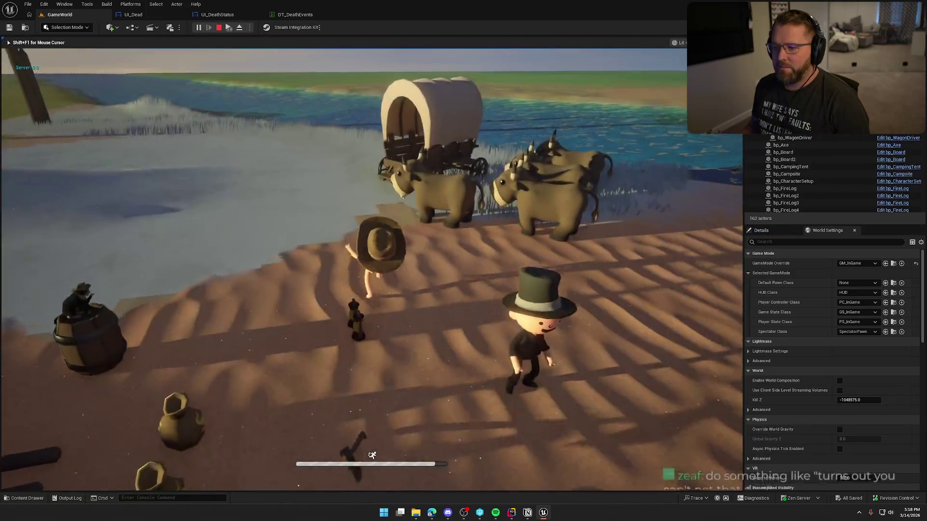
{"action": "key", "text": "w"}
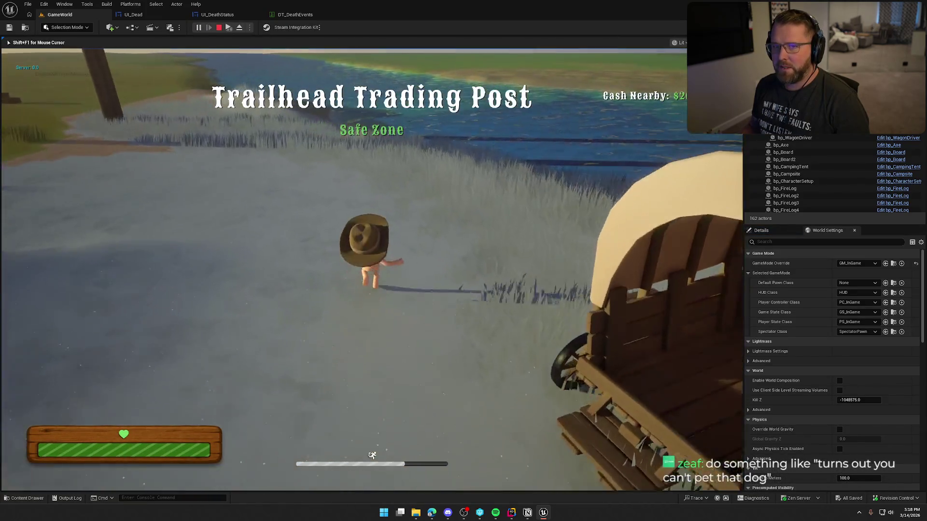
{"action": "key", "text": "s"}
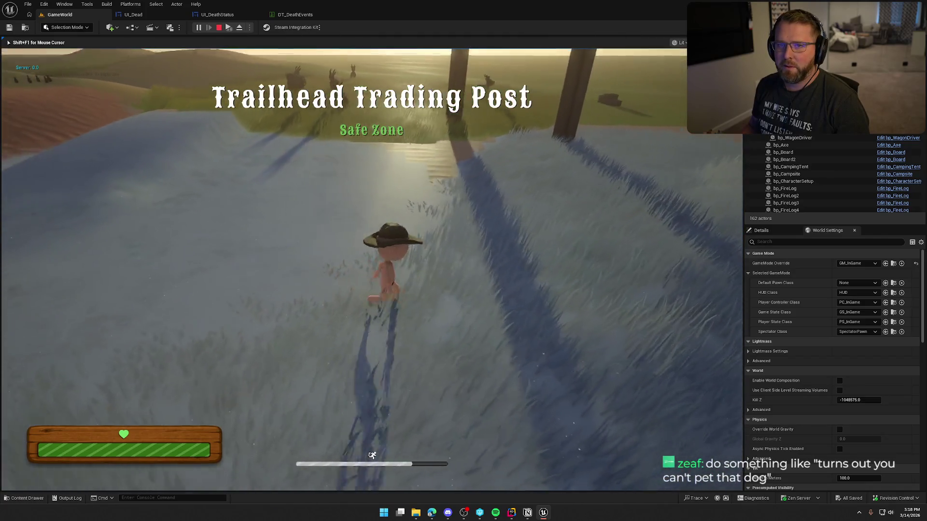
{"action": "key", "text": "w"}
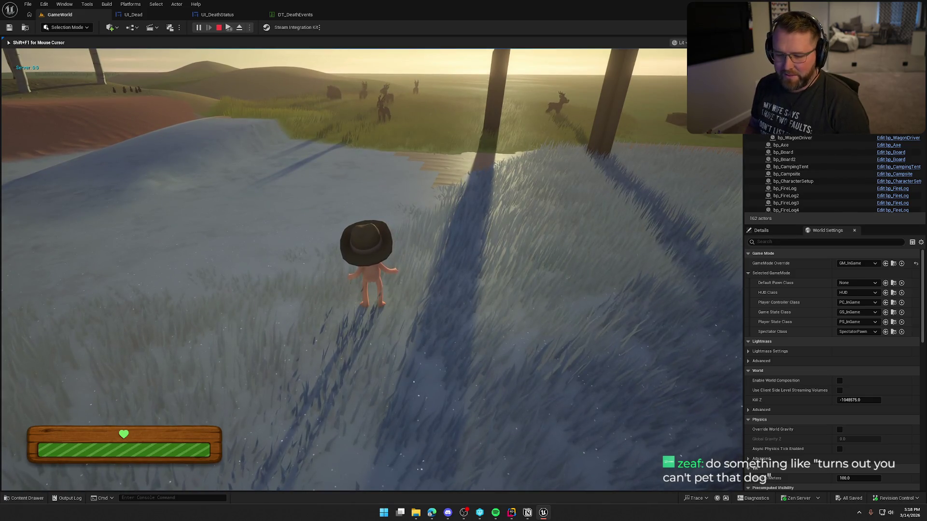
Step: Run slomo 1 from the console and sprint across the sand toward the camp
{"action": "key", "text": "grave"}
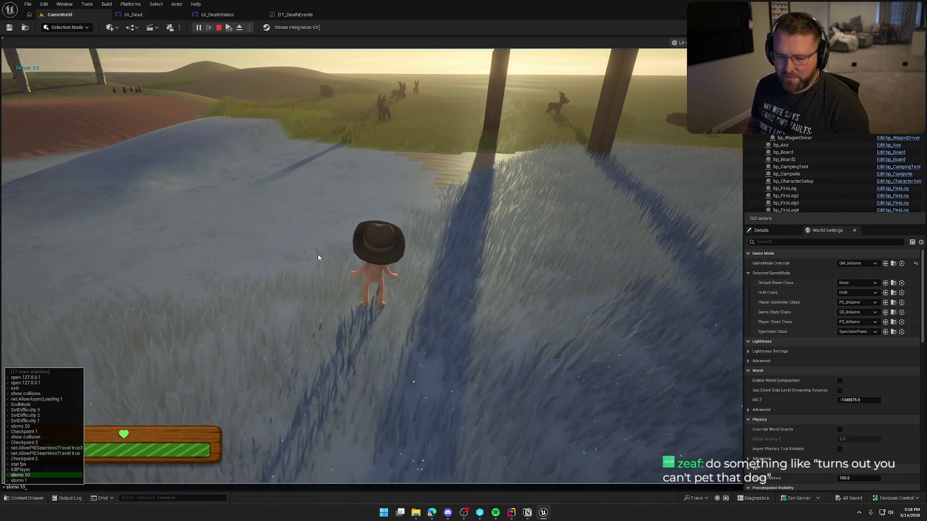
{"action": "key", "text": "Escape"}
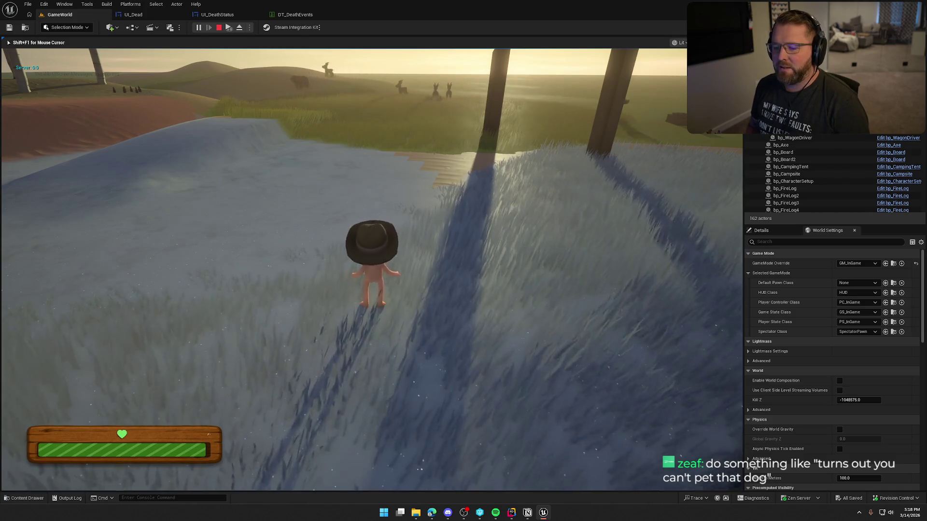
{"action": "key", "text": "grave"}
{"action": "key", "text": "Up"}
{"action": "key", "text": "Up"}
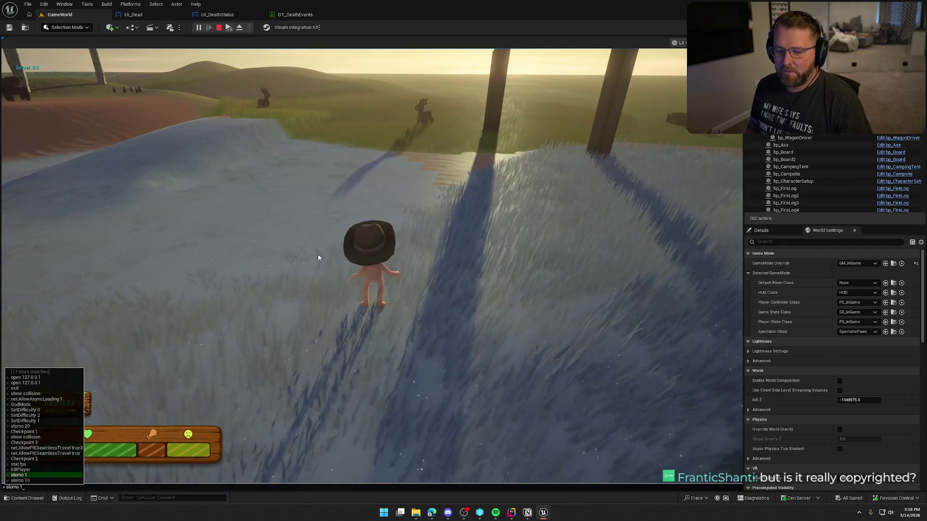
{"action": "key", "text": "Return"}
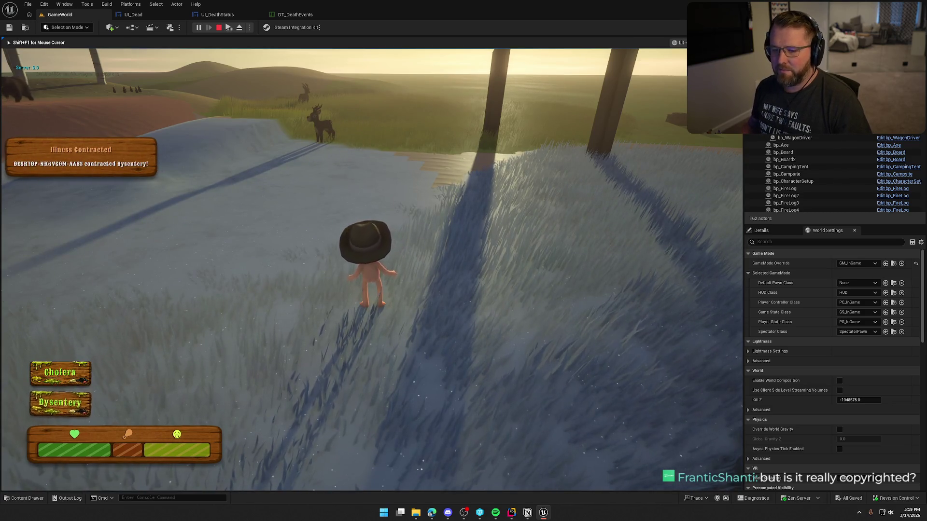
{"action": "key", "text": "shift+w"}
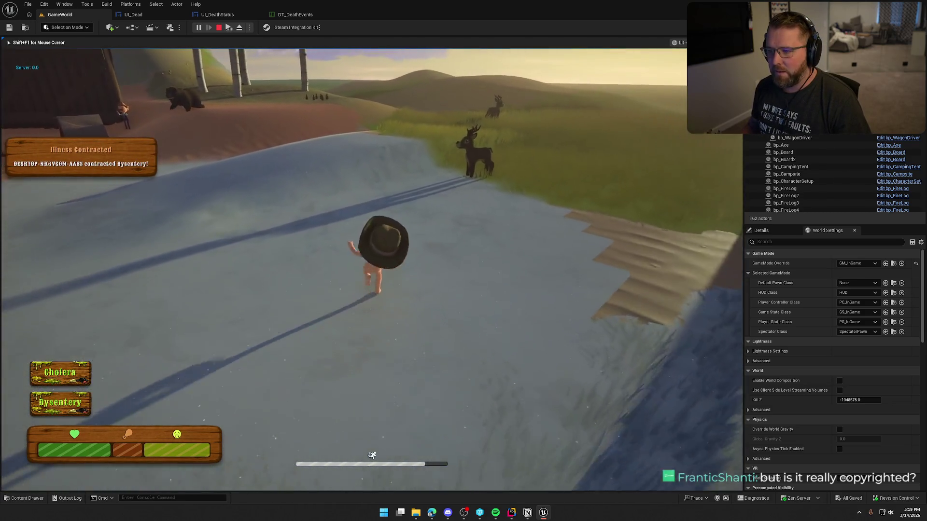
{"action": "key", "text": "shift+w"}
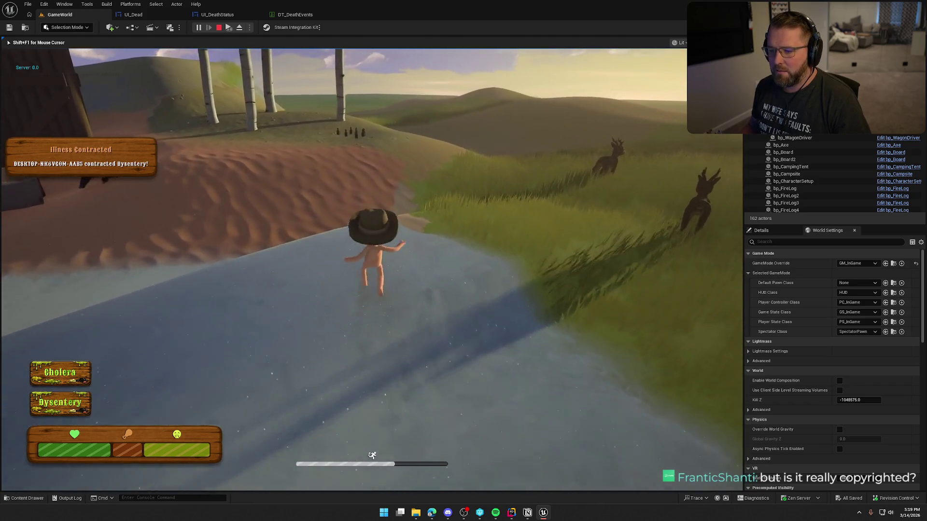
{"action": "key", "text": "w"}
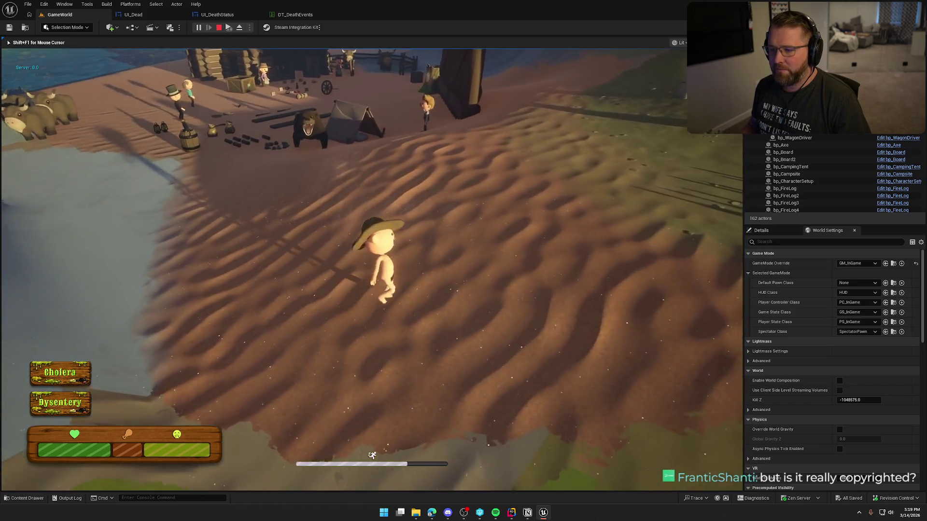
{"action": "key", "text": "w"}
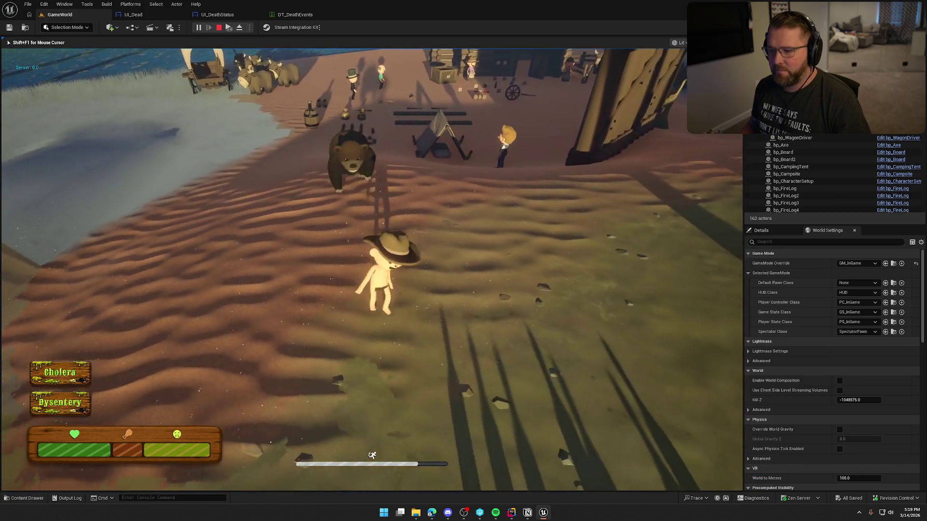
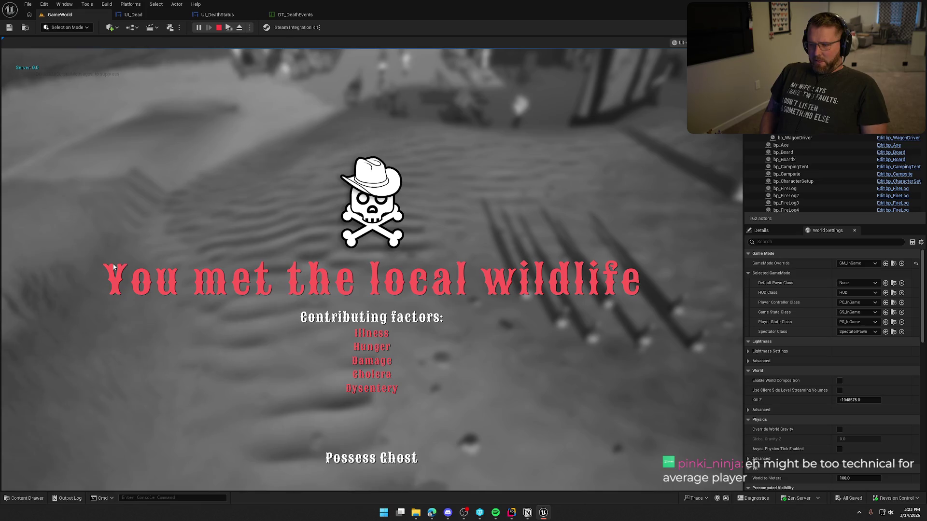
Step: Play the game fullscreen with F11, respawn as a ghost from the death screen, then stop
{"action": "key", "text": "F11"}
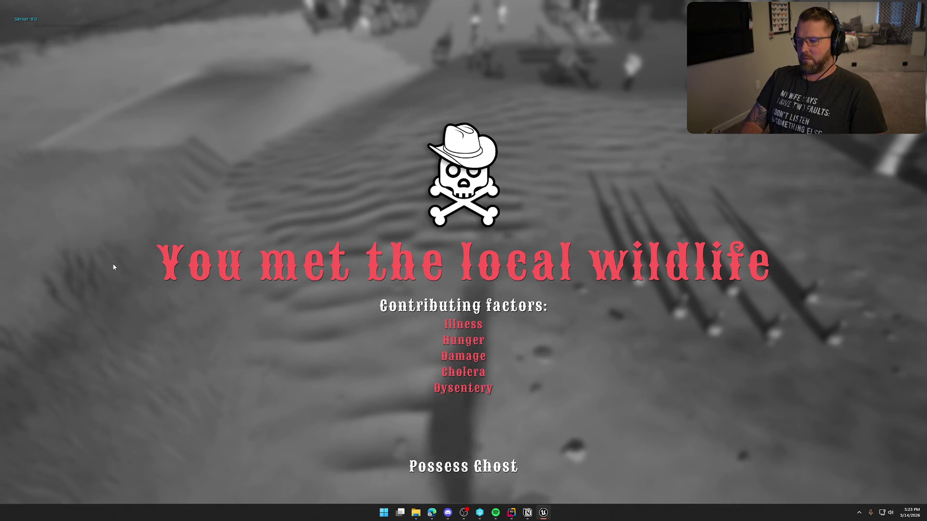
{"action": "key", "text": "F11"}
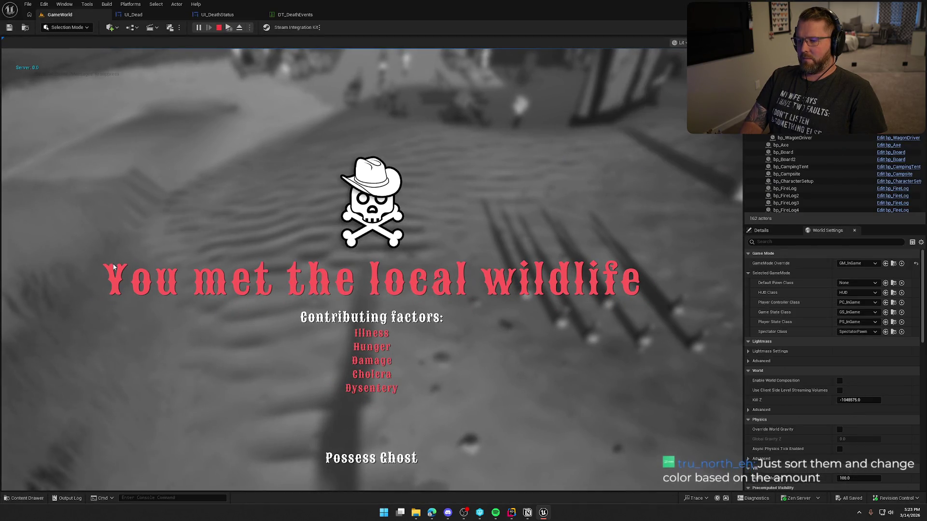
{"action": "key", "text": "F11"}
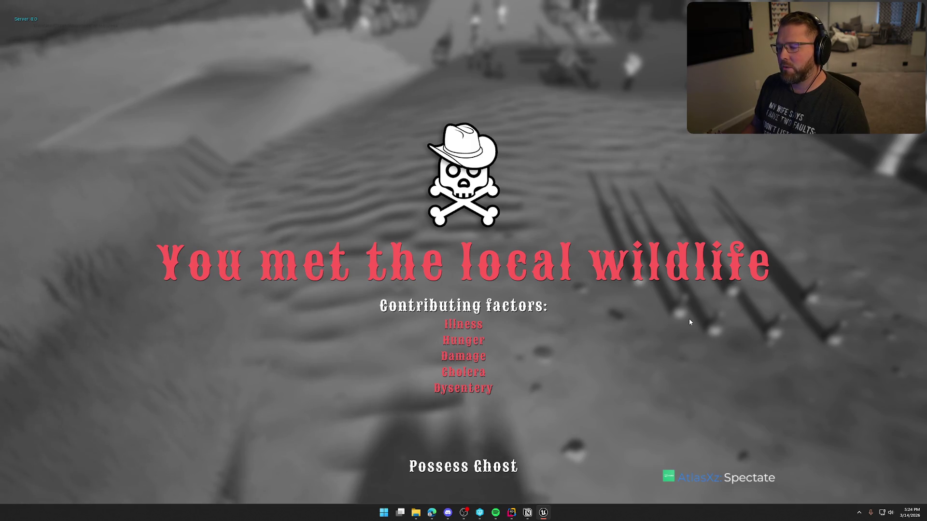
{"action": "left_click", "coordinate": [451, 478]}
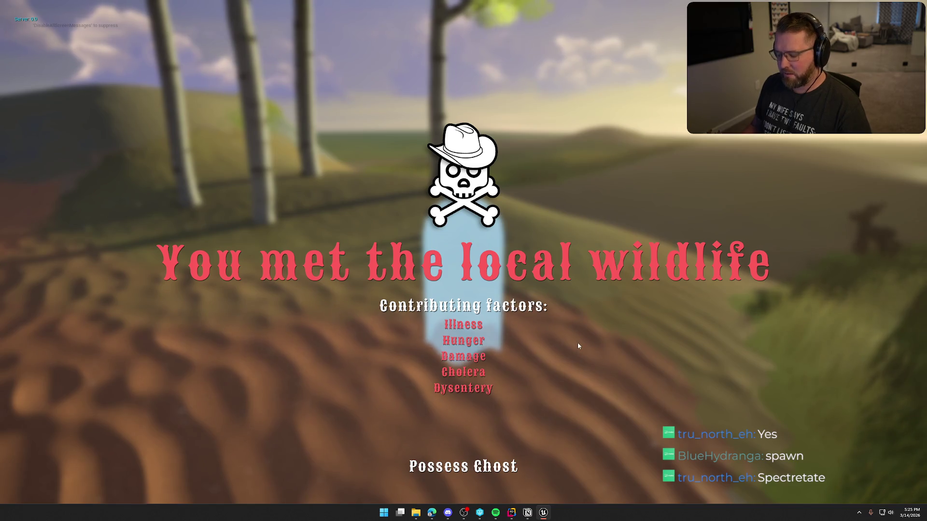
{"action": "key", "text": "Escape"}
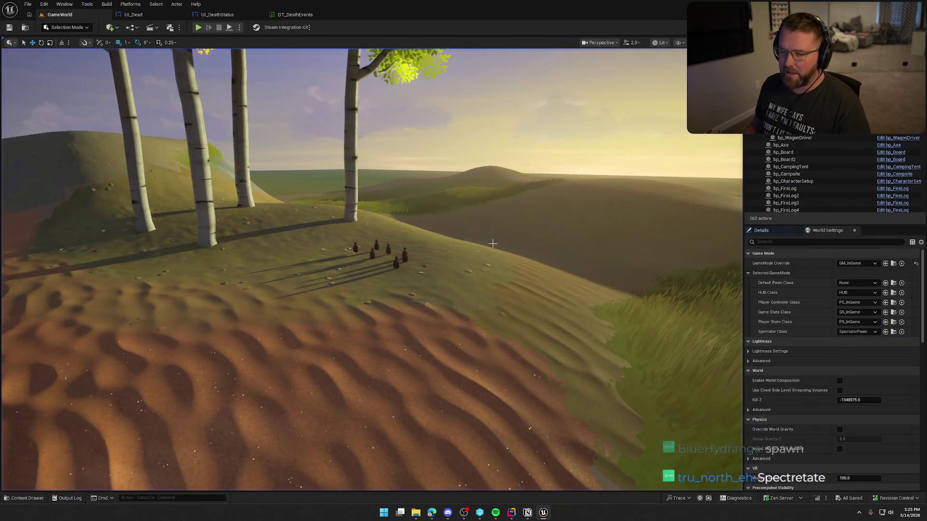
Step: Change the UI_Dead GhostBtnText label from 'Possess Ghost' to 'Spawn Ghost', then return to GameWorld
{"action": "left_click_drag", "start_coordinate": [493, 243], "coordinate": [490, 231]}
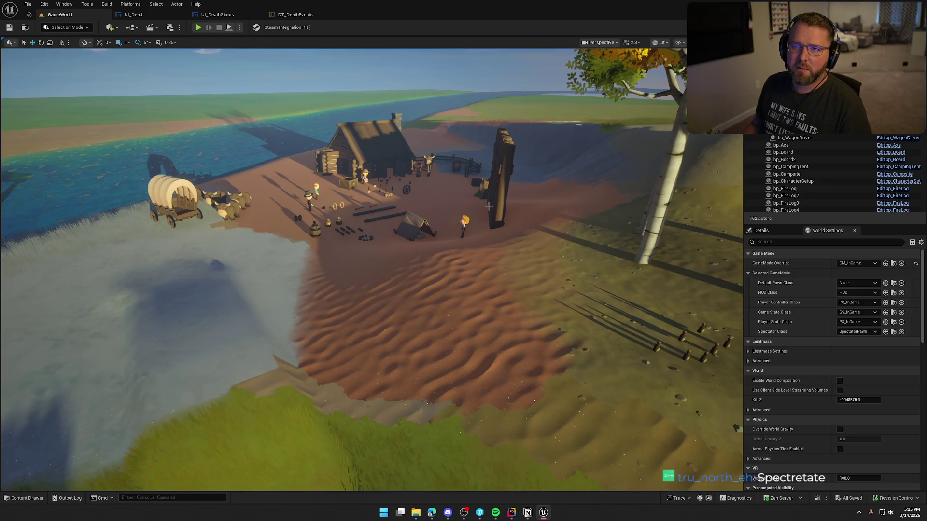
{"action": "left_click_drag", "start_coordinate": [489, 206], "coordinate": [488, 206]}
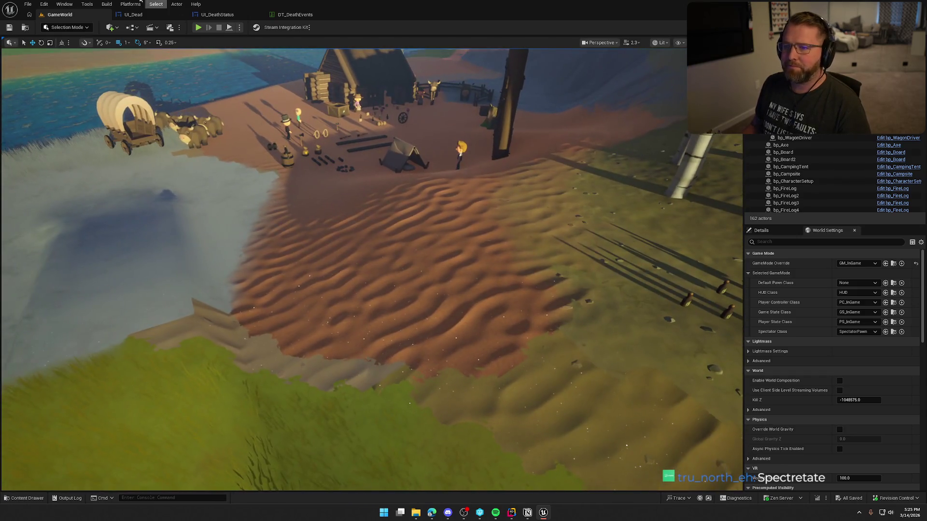
{"action": "left_click", "coordinate": [145, 16]}
{"action": "left_click", "coordinate": [425, 381]}
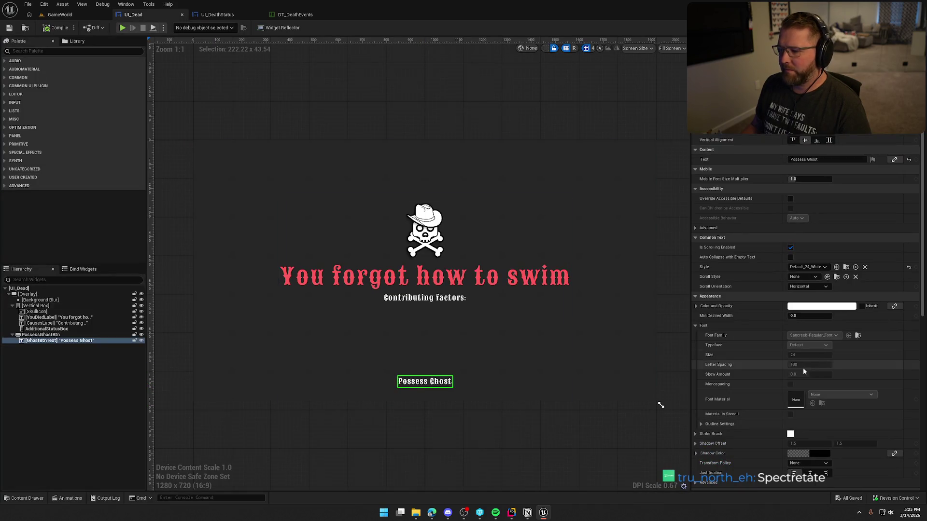
{"action": "scroll", "coordinate": [838, 345], "scroll_direction": "up", "scroll_amount": 5}
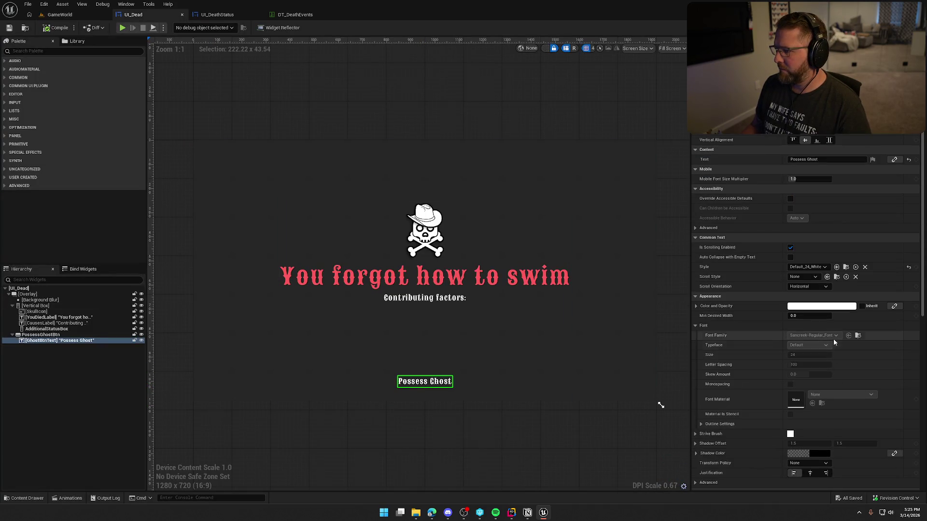
{"action": "double_click", "coordinate": [797, 159]}
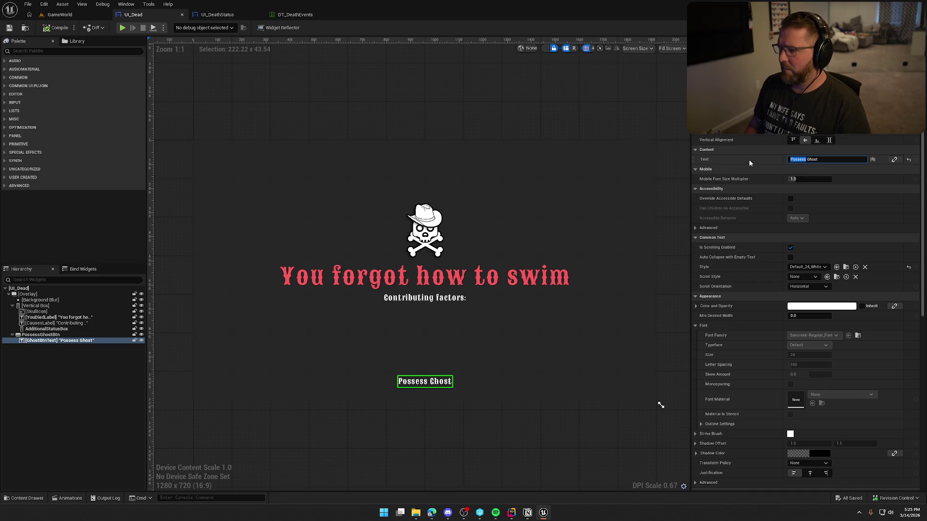
{"action": "type", "text": "Spawn"}
{"action": "key", "text": "Return"}
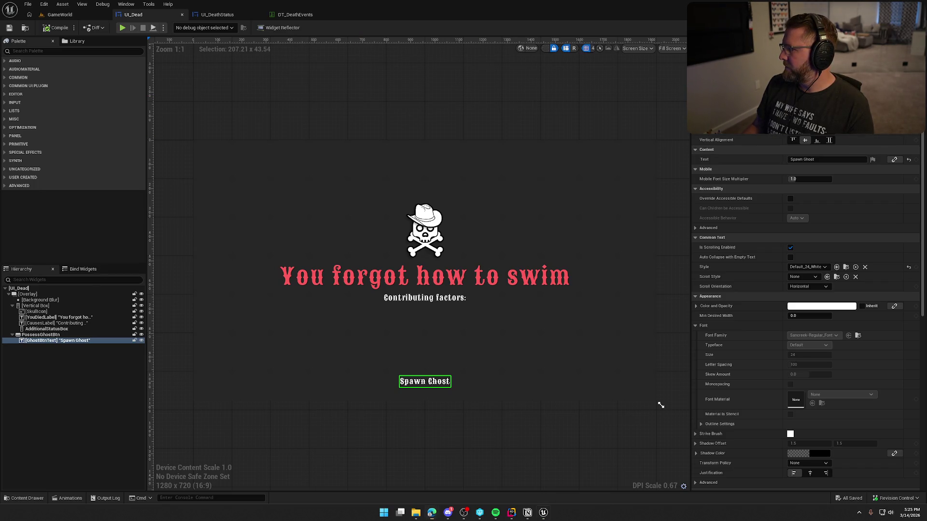
{"action": "left_click", "coordinate": [355, 117]}
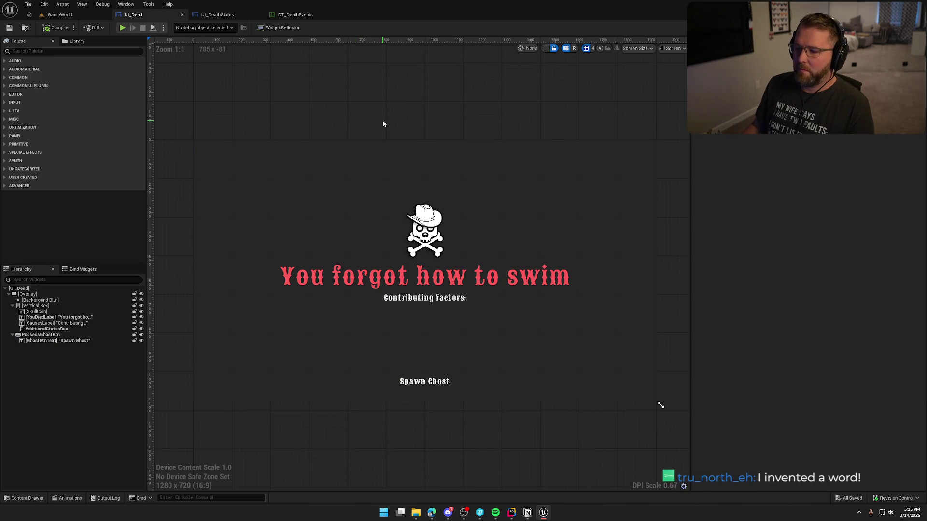
{"action": "left_click", "coordinate": [61, 15]}
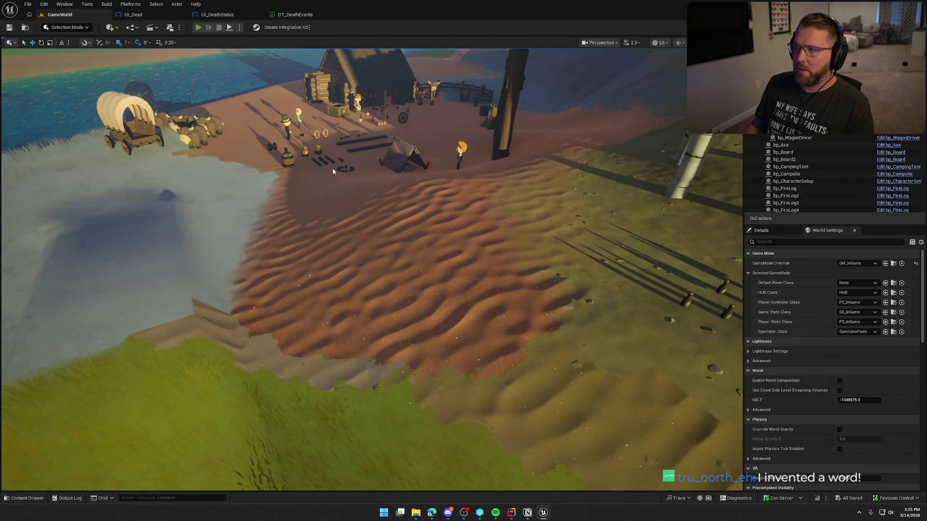
Step: Start Play-In-Editor and run the character past the trading post into the deep grass
{"action": "key", "text": "alt+p"}
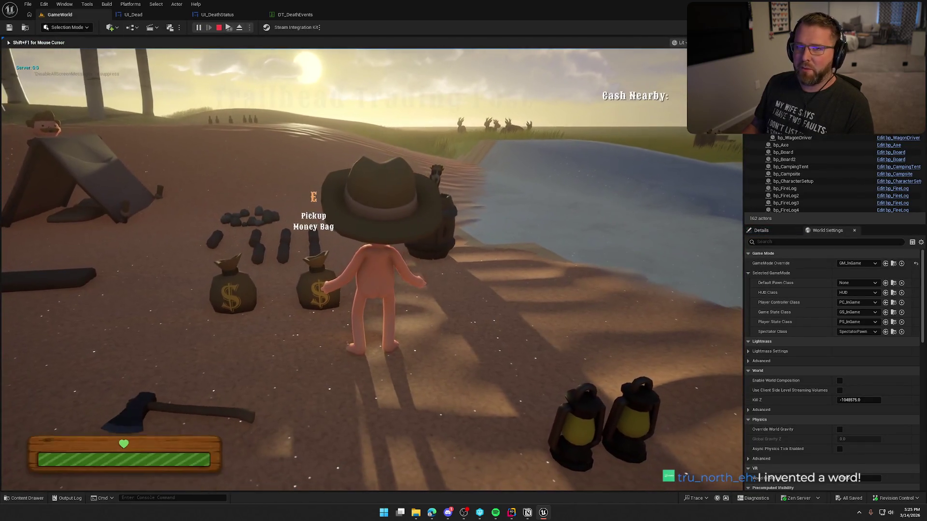
{"action": "key", "text": "shift+w"}
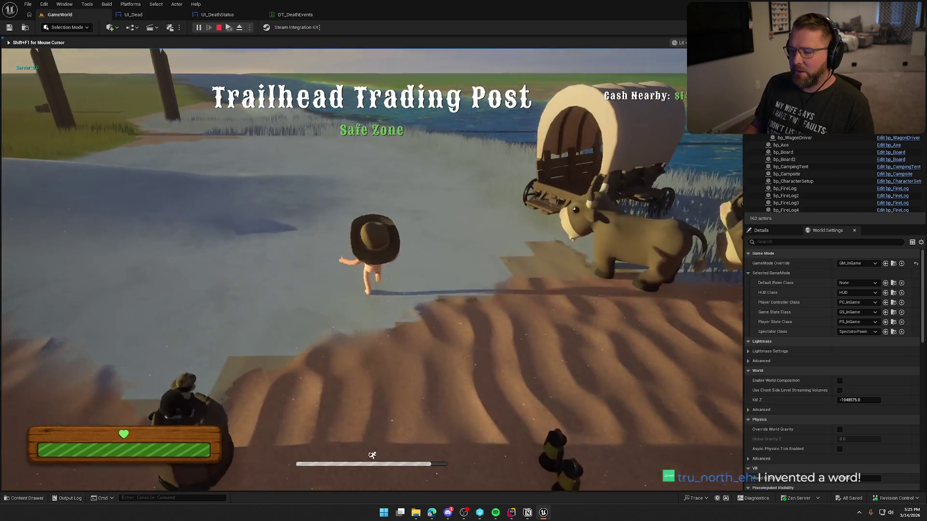
{"action": "key", "text": "shift+w"}
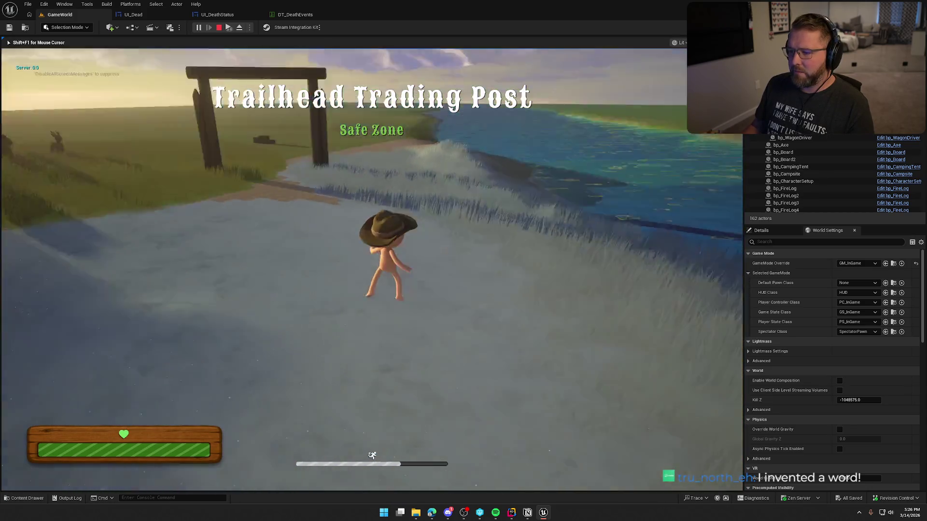
{"action": "key", "text": "w"}
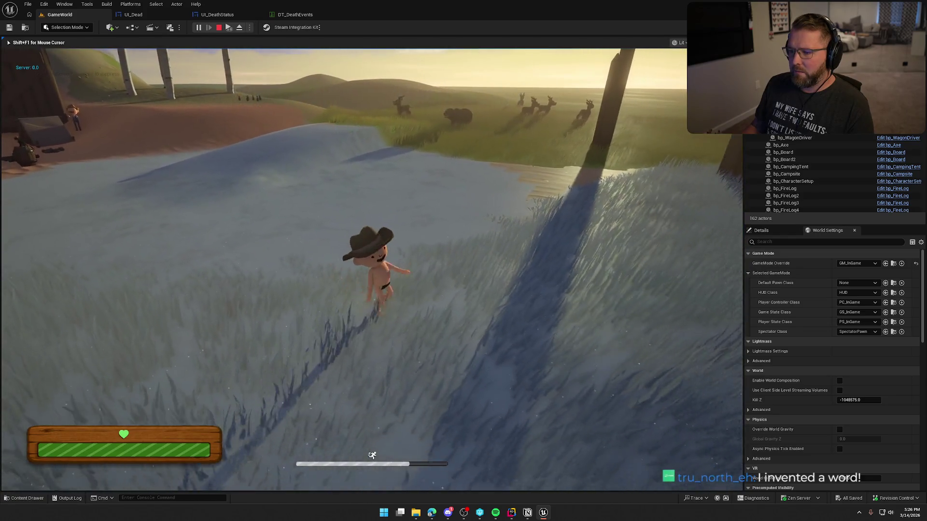
{"action": "key", "text": "w"}
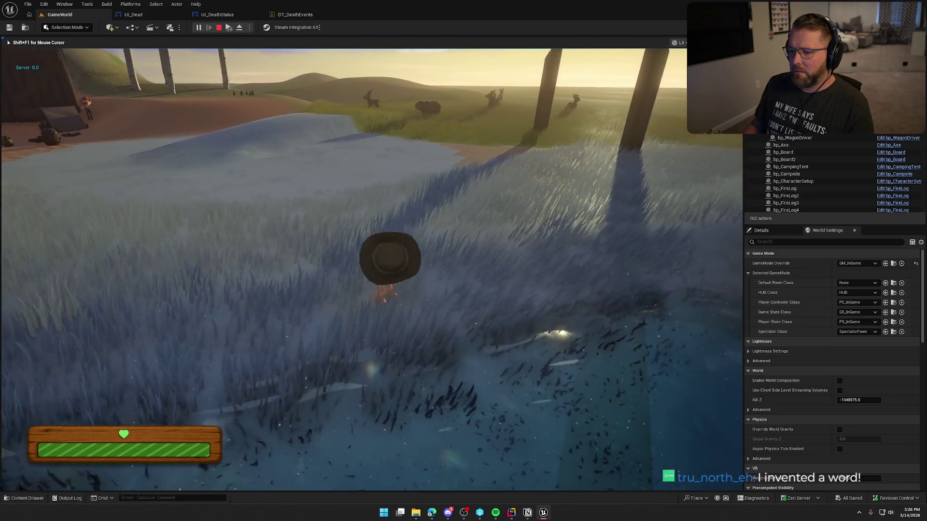
{"action": "key", "text": "w"}
Step: Speed up time with slomo 10 in the console, then restore normal speed with slomo 1
{"action": "key", "text": "grave"}
{"action": "key", "text": "Up"}
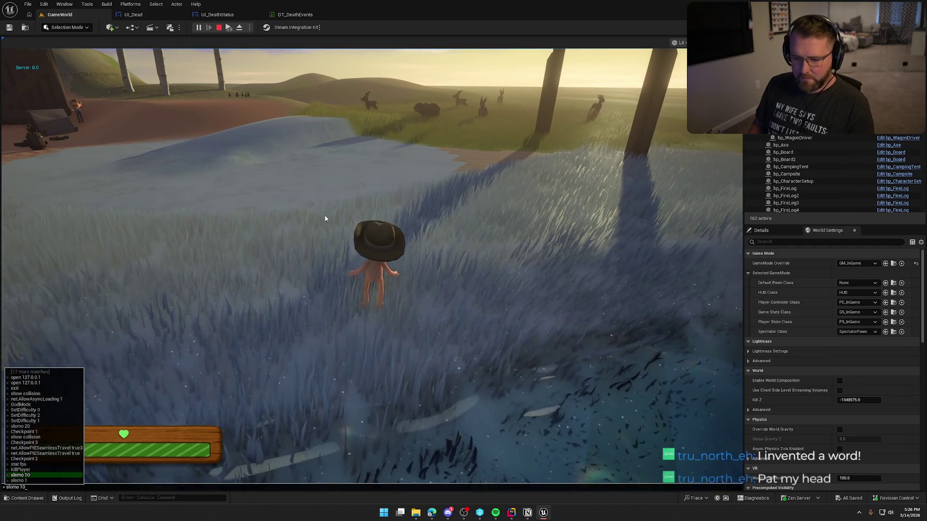
{"action": "key", "text": "Return"}
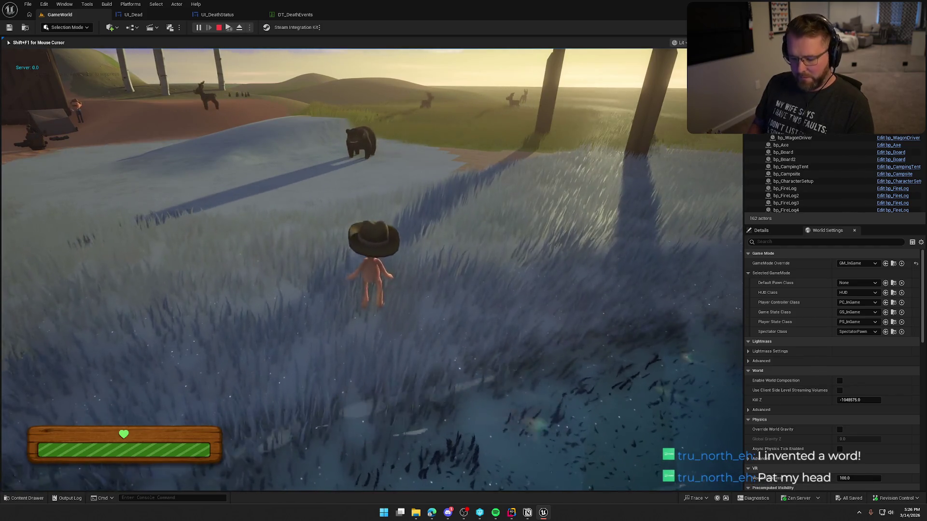
{"action": "key", "text": "grave"}
{"action": "key", "text": "Return"}
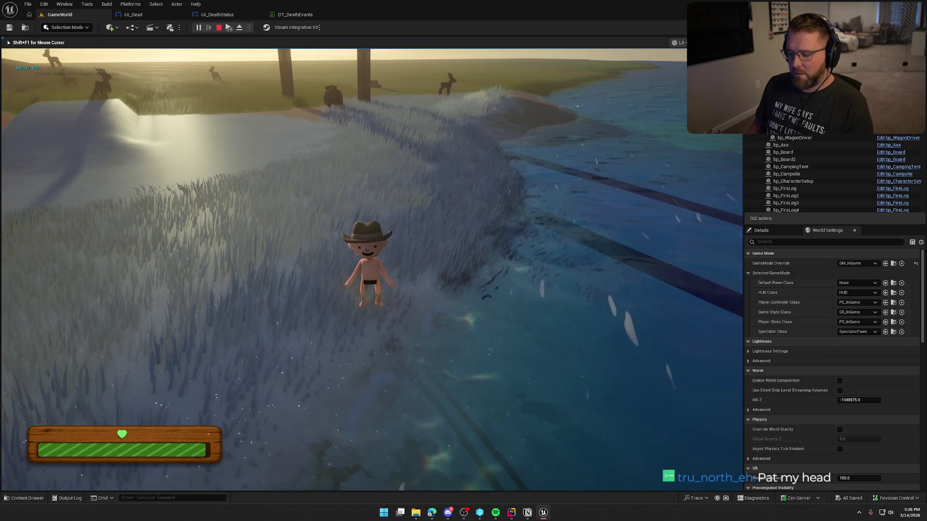
{"action": "key", "text": "grave"}
{"action": "key", "text": "Up"}
{"action": "key", "text": "Return"}
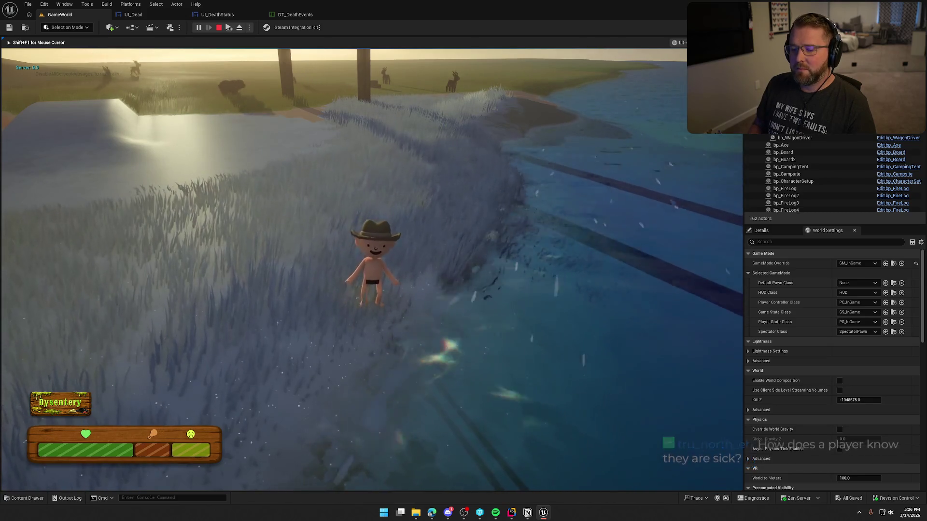
Step: Rerun slomo 1 in the console for normal speed and walk the character toward the wagon
{"action": "key", "text": "shift+F1"}
{"action": "key", "text": "grave"}
{"action": "key", "text": "Up"}
{"action": "key", "text": "Up"}
{"action": "key", "text": "Return"}
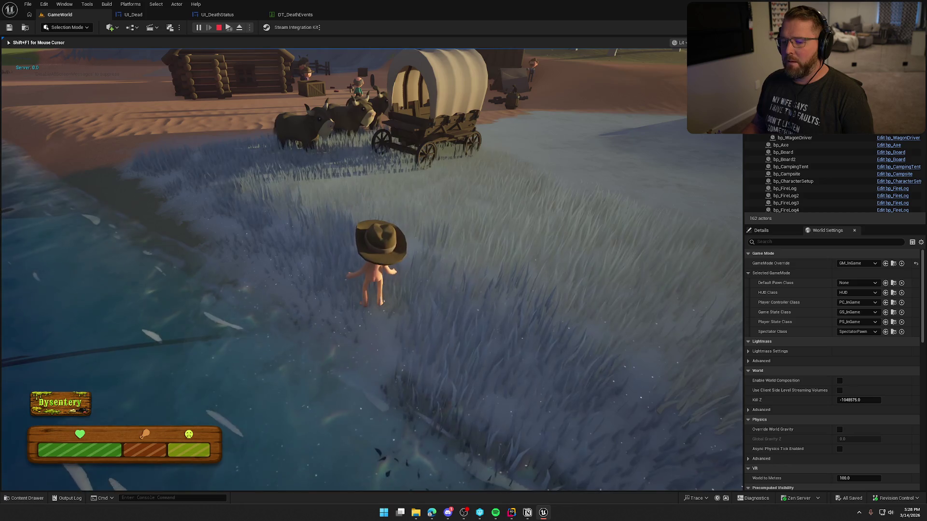
{"action": "key", "text": "shift+w"}
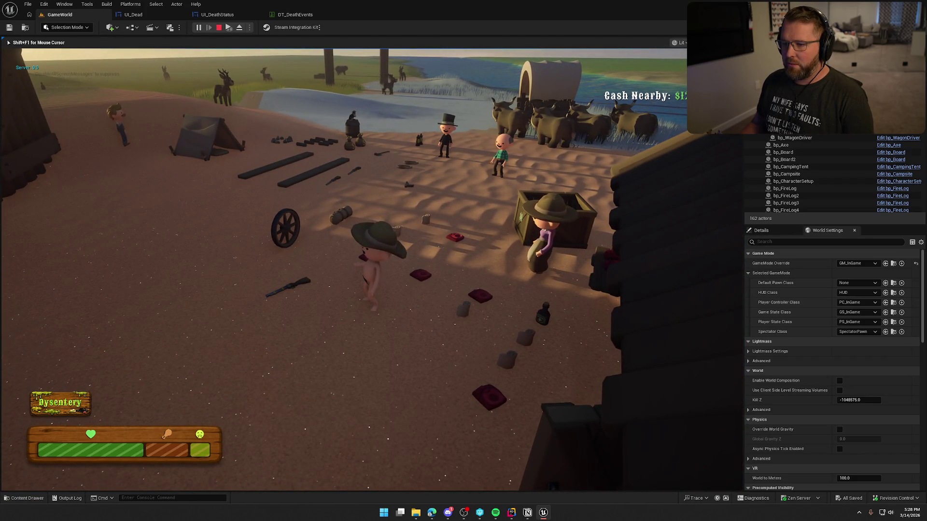
Step: Pick up and drop the gun, then pick up and eat the raw food
{"action": "key", "text": "e"}
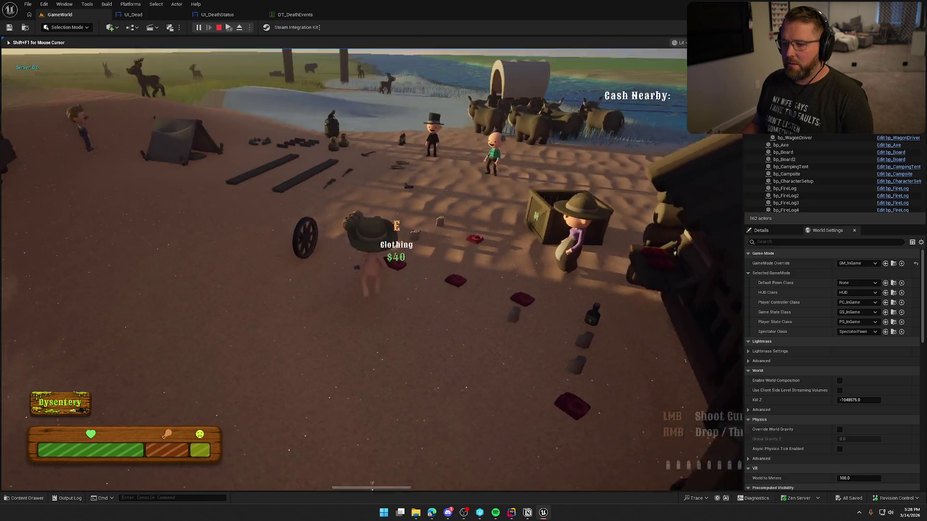
{"action": "key", "text": "w"}
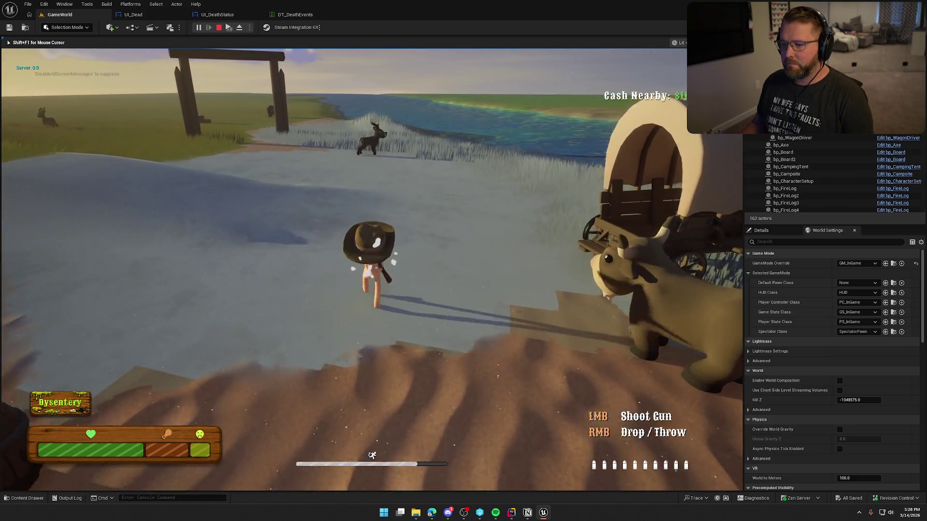
{"action": "right_click", "coordinate": [372, 270]}
{"action": "key", "text": "w"}
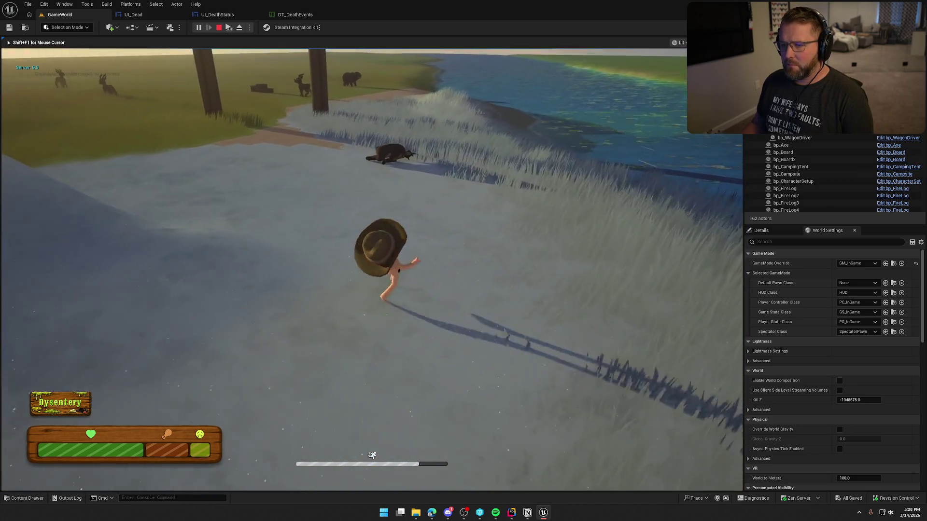
{"action": "key", "text": "w"}
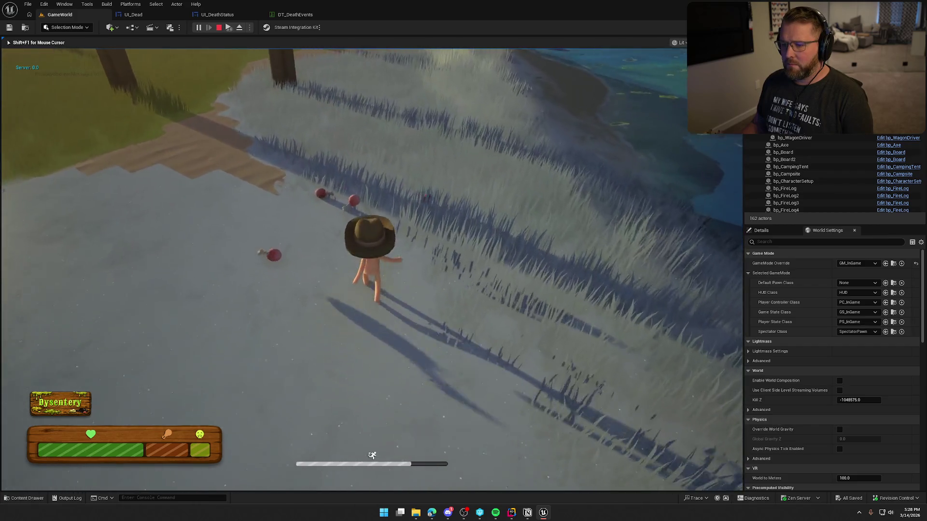
{"action": "key", "text": "e"}
{"action": "left_click", "coordinate": [371, 251]}
{"action": "key", "text": "w"}
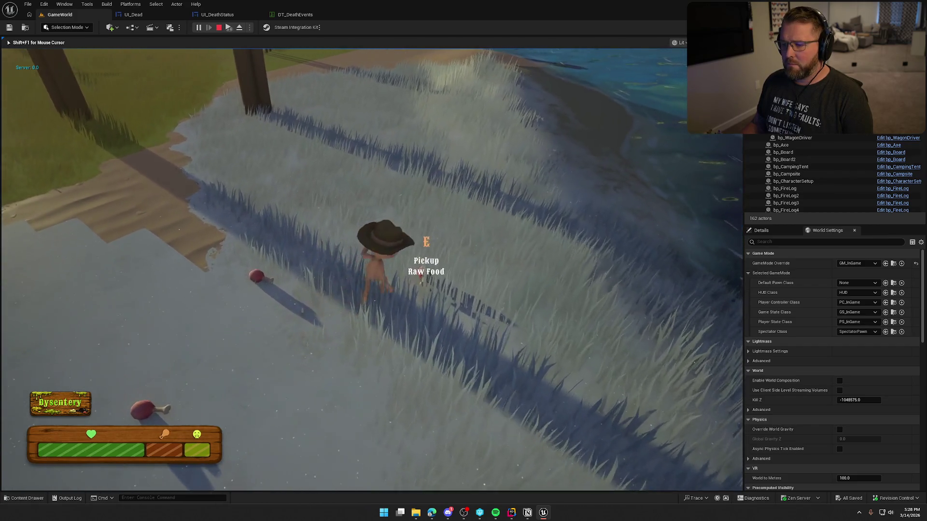
Step: Walk the character through the grass to the wooden gate and open the in-game console
{"action": "key", "text": "w"}
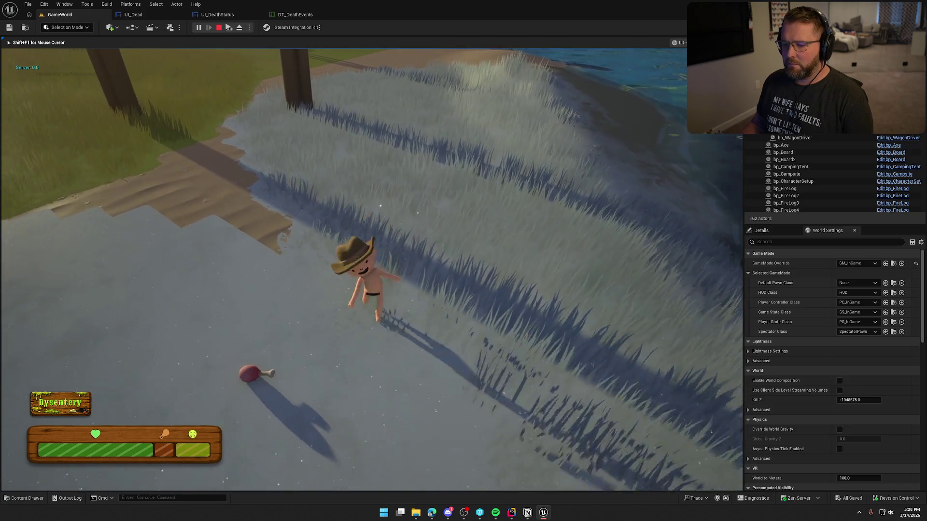
{"action": "key", "text": "w"}
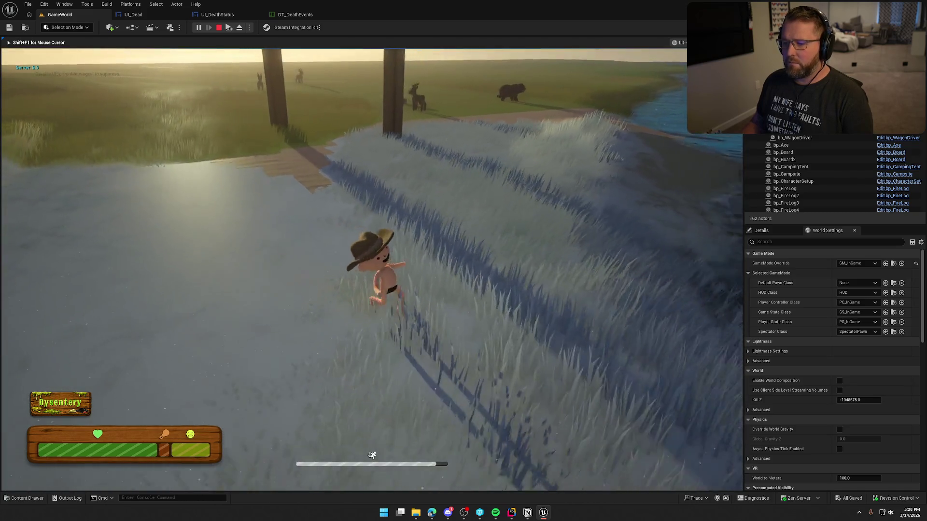
{"action": "key", "text": "w"}
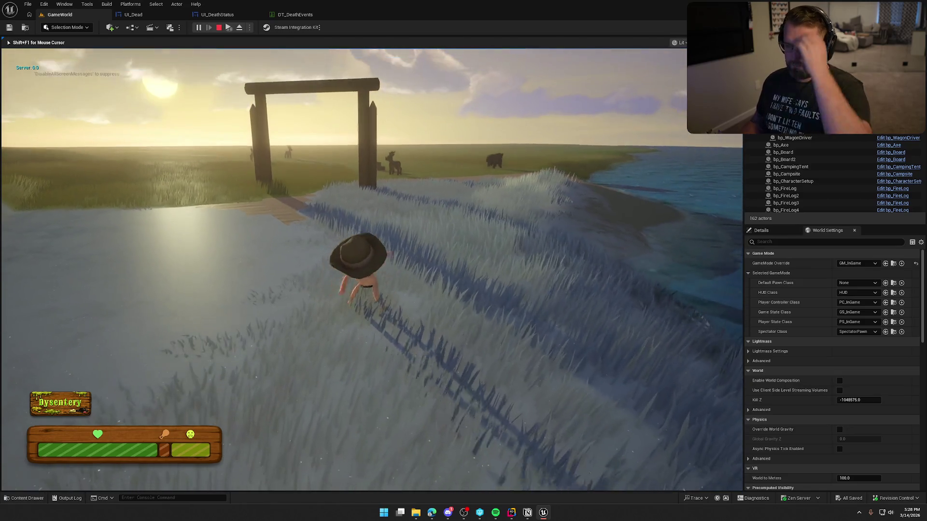
{"action": "key", "text": "w"}
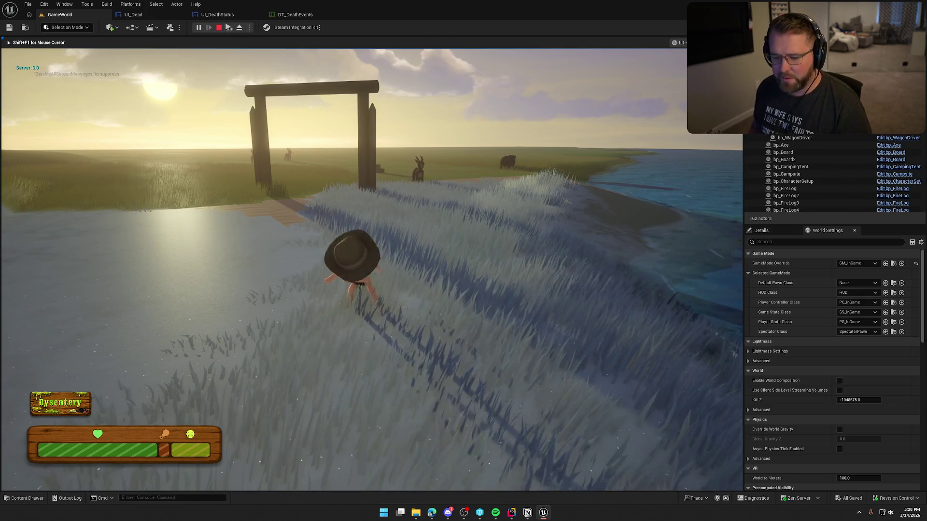
{"action": "key", "text": "grave"}
{"action": "key", "text": "Escape"}
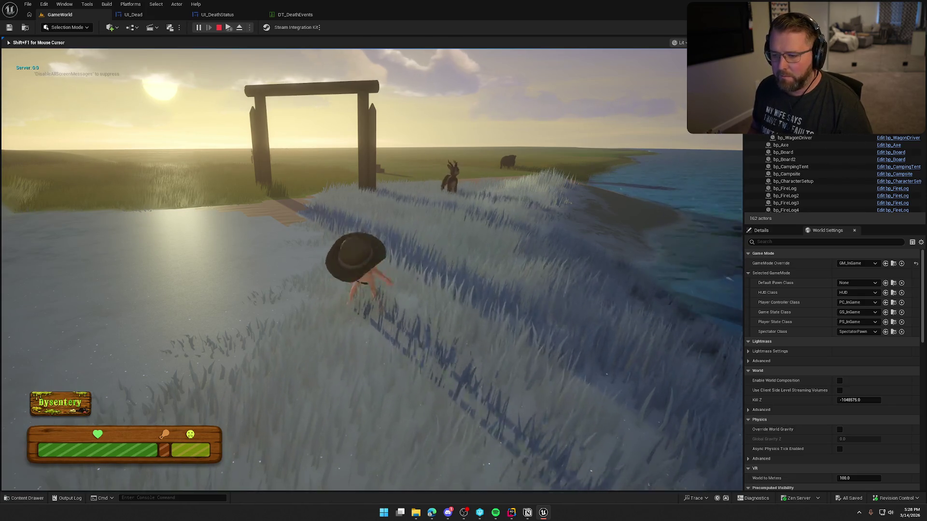
{"action": "key", "text": "shift+F1"}
{"action": "key", "text": "grave"}
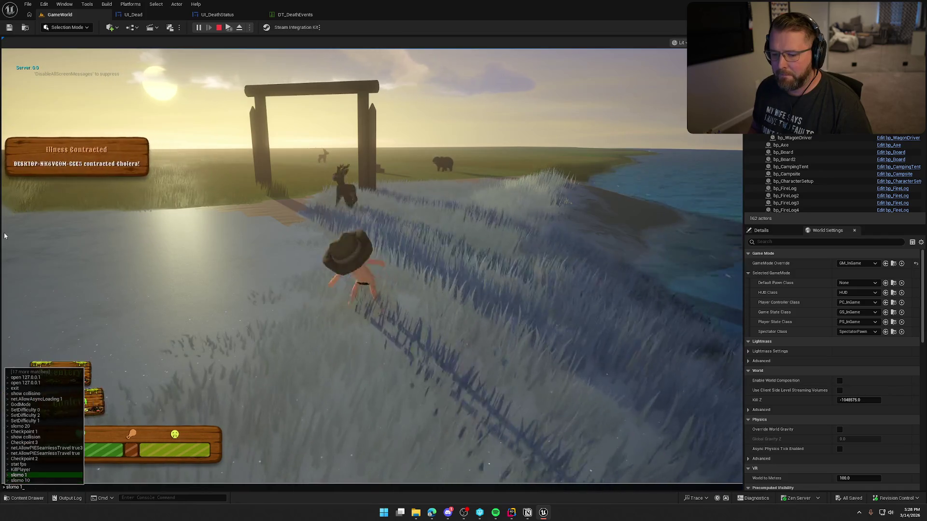
Step: Close the console and sprint across the water and grassland toward the bear until it attacks
{"action": "key", "text": "Up"}
{"action": "key", "text": "Up"}
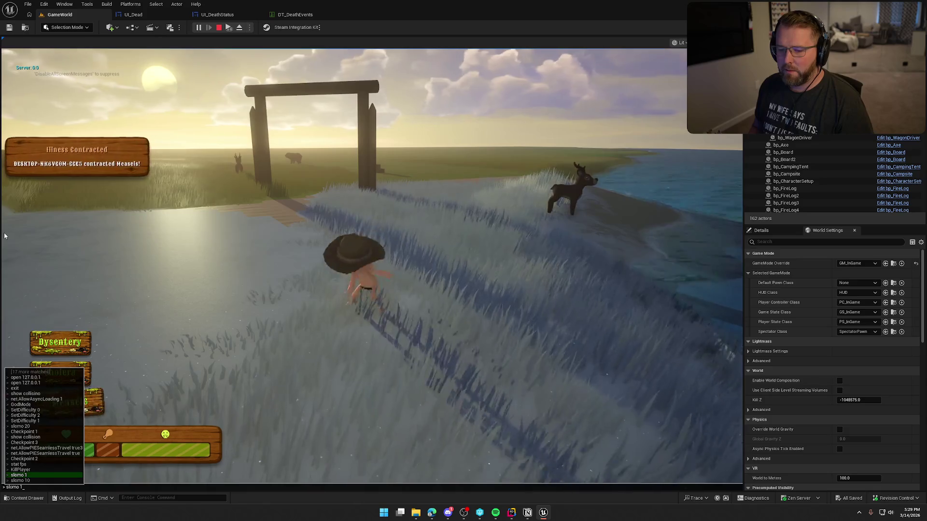
{"action": "key", "text": "Return"}
{"action": "key", "text": "shift+w"}
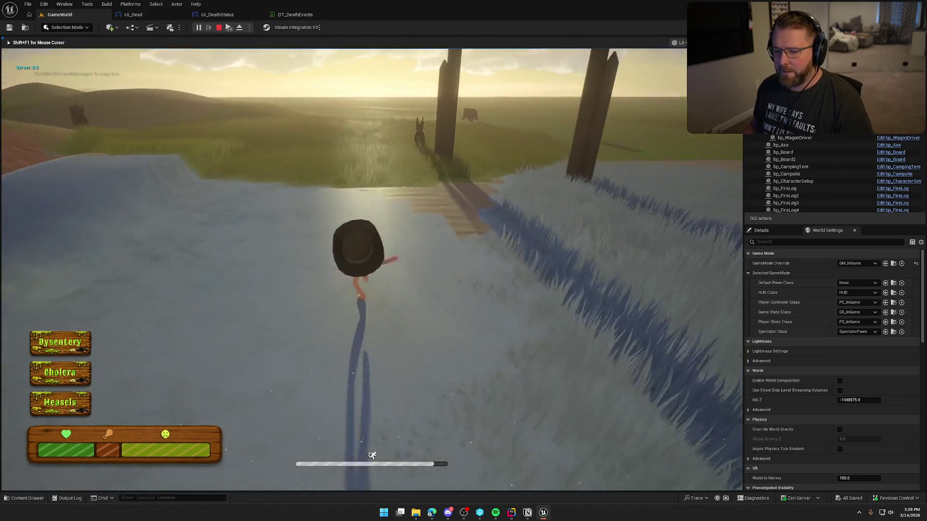
{"action": "key", "text": "shift+w"}
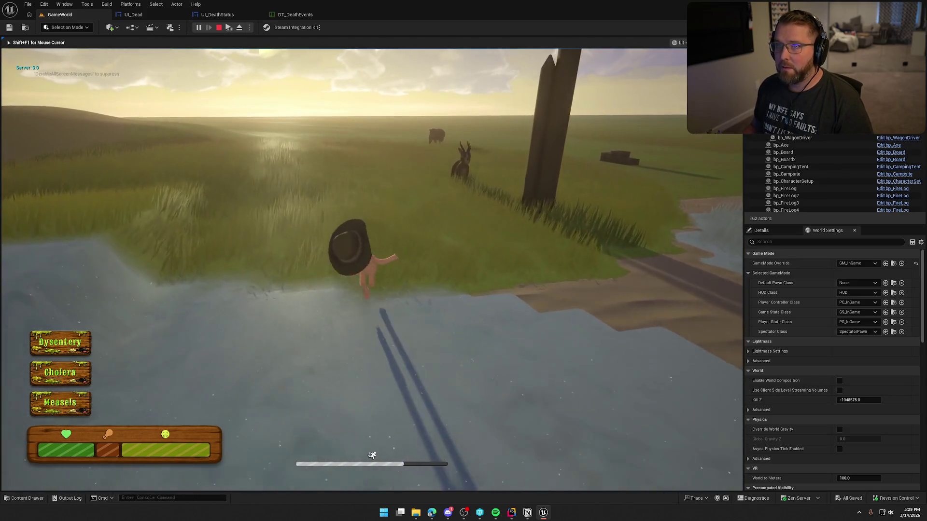
{"action": "key", "text": "shift+w"}
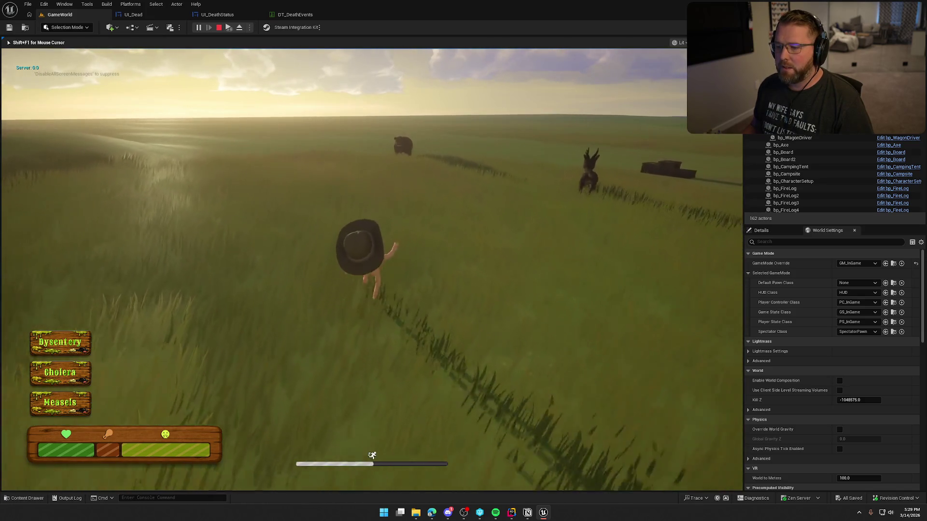
{"action": "key", "text": "shift+w"}
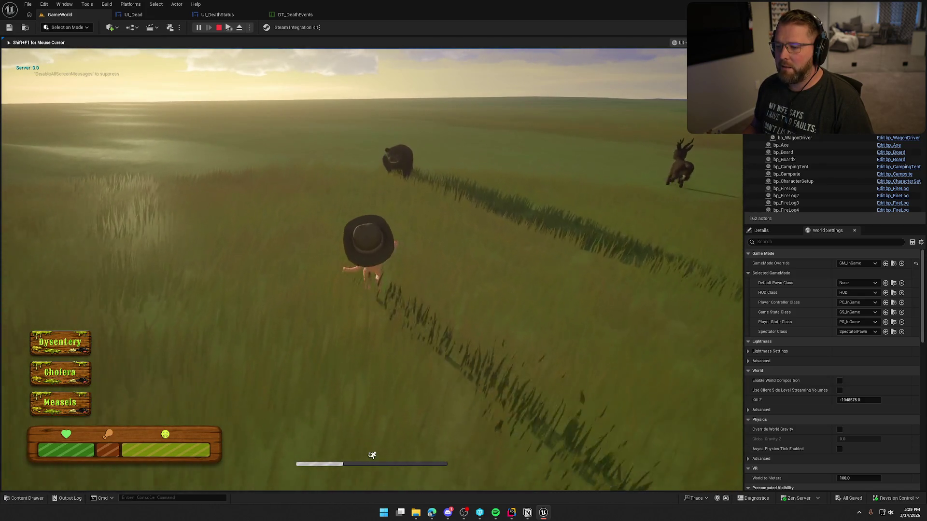
{"action": "key", "text": "w"}
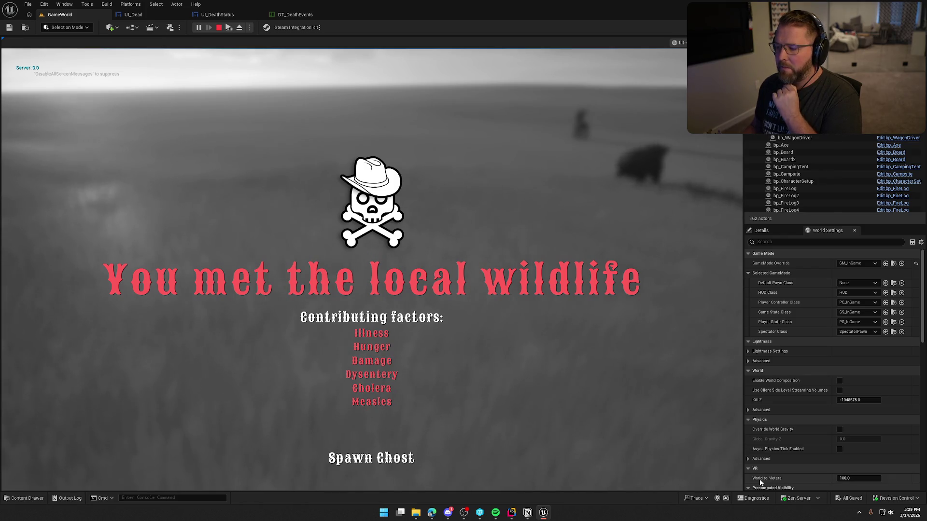
Step: Make the game fullscreen and run DisableAllScreenMessages to hide the debug text
{"action": "key", "text": "F11"}
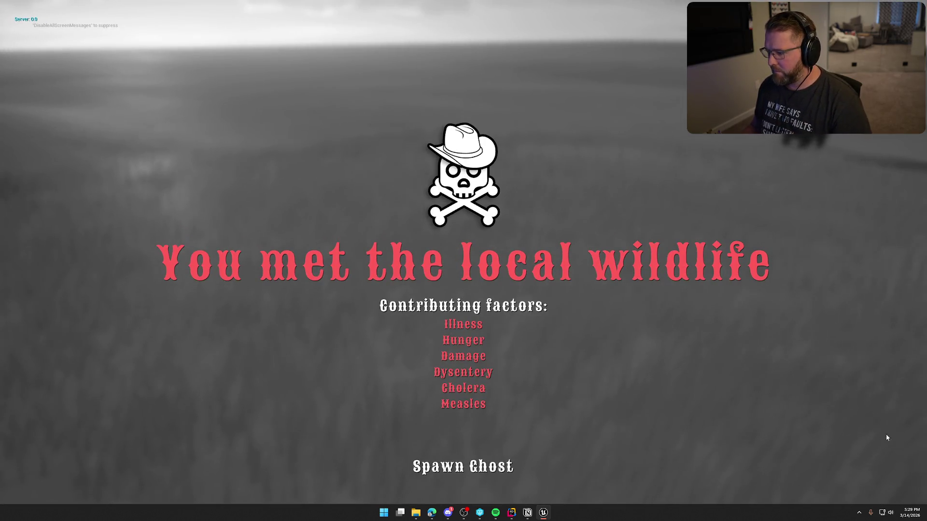
{"action": "key", "text": "grave"}
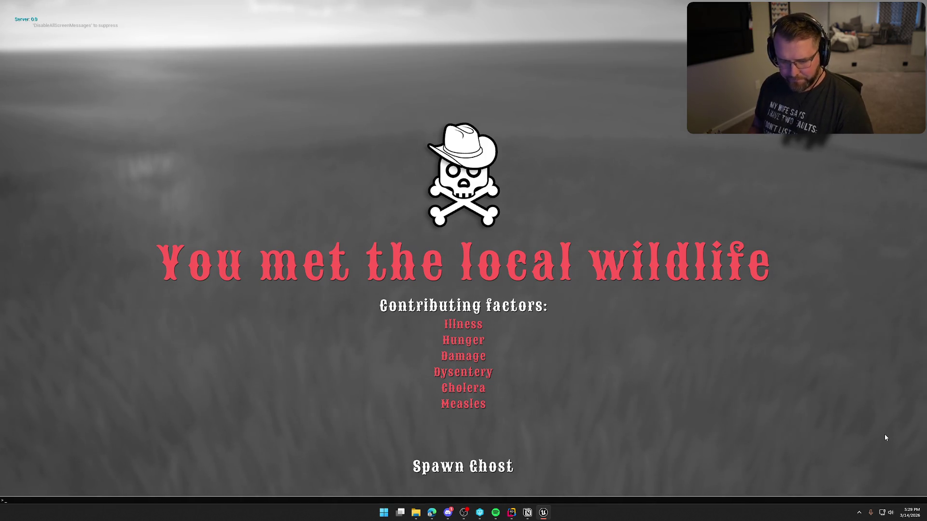
{"action": "type", "text": "disa"}
{"action": "key", "text": "Tab"}
{"action": "key", "text": "Return"}
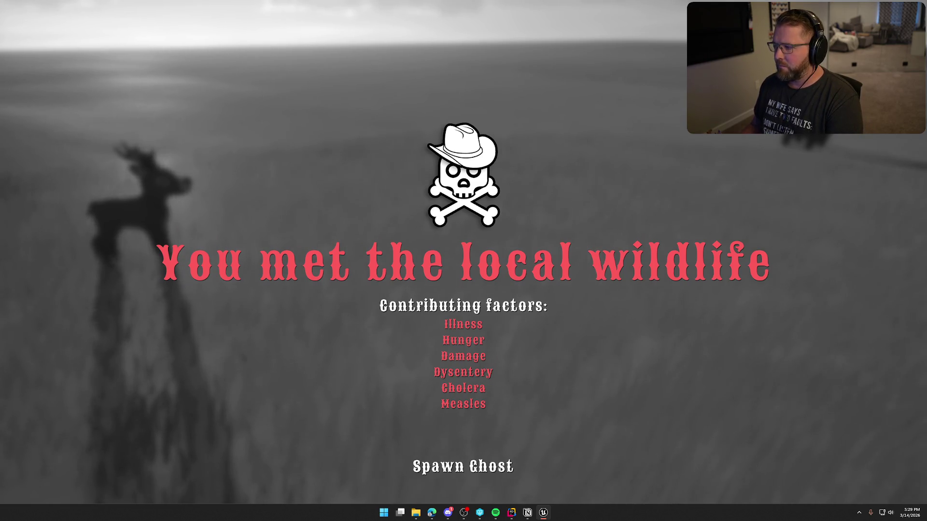
Step: Capture a full-screen snip of the death screen, then end the play session
{"action": "key", "text": "super+shift+s"}
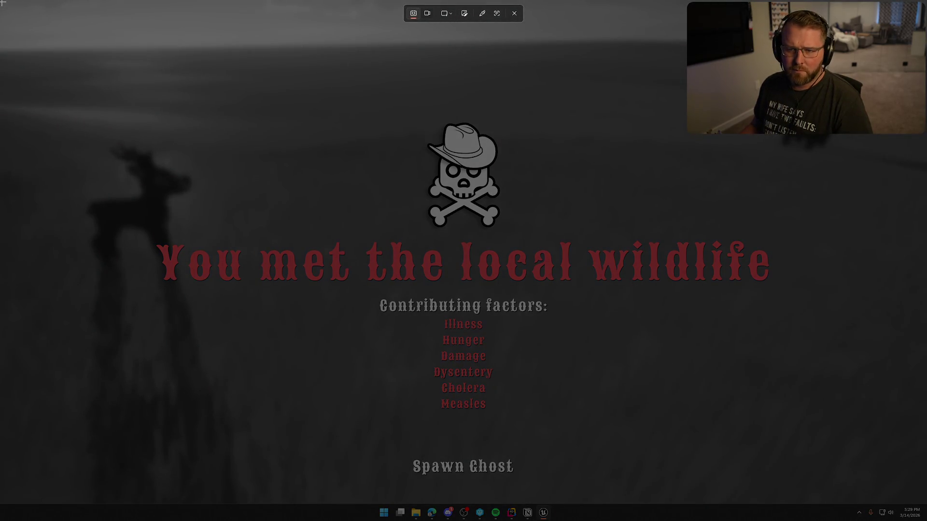
{"action": "mouse_move", "coordinate": [2, 2]}
{"action": "left_mouse_down"}
{"action": "mouse_move", "coordinate": [817, 384]}
{"action": "mouse_move", "coordinate": [890, 485]}
{"action": "mouse_move", "coordinate": [926, 505]}
{"action": "left_mouse_up"}
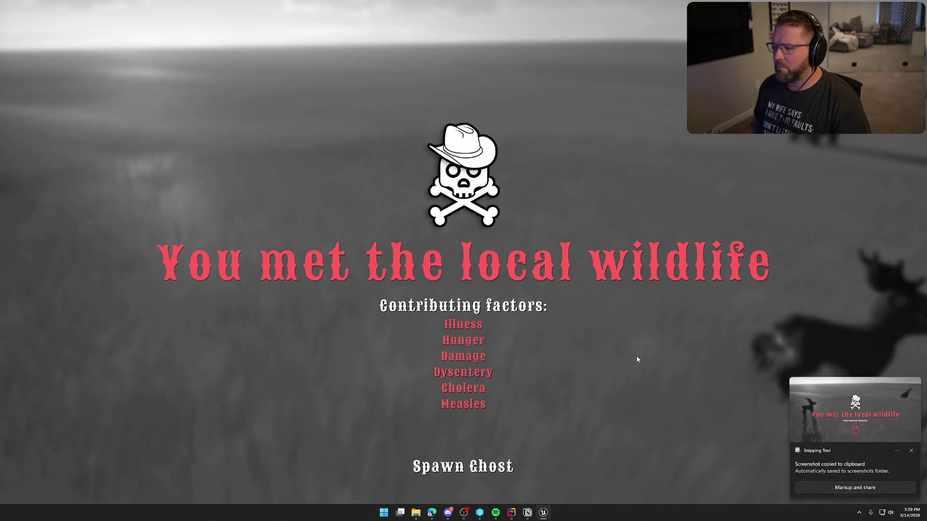
{"action": "key", "text": "Escape"}
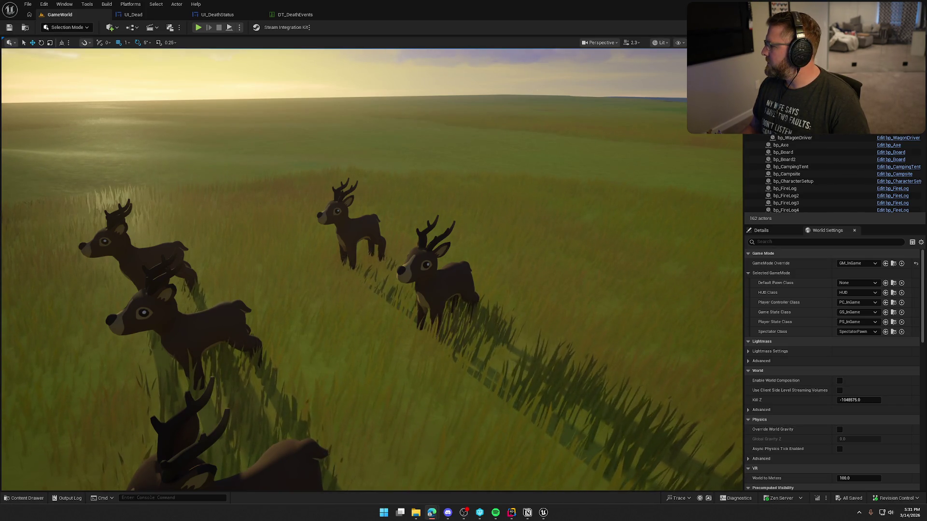
Step: Zoom the viewport out to a wide view of the landscape with the deer and bear
{"action": "scroll", "coordinate": [689, 237], "scroll_direction": "down", "scroll_amount": 10}
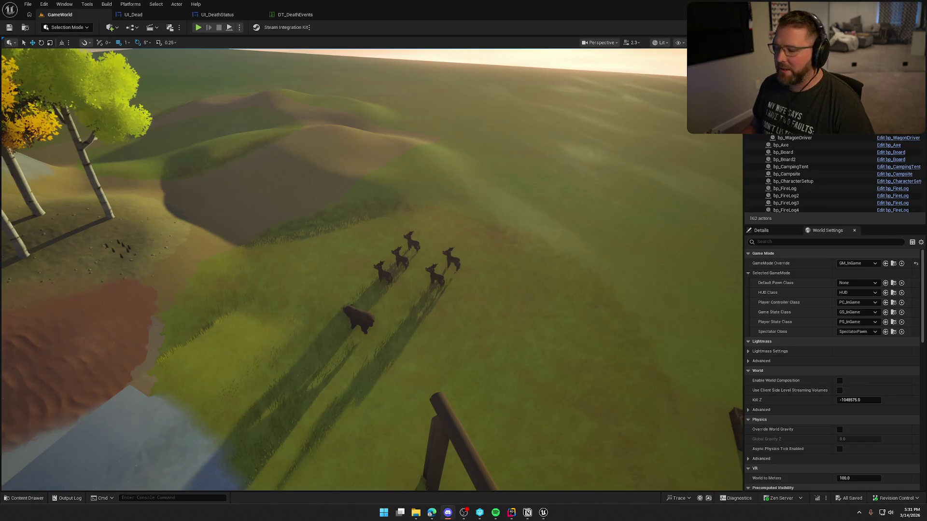
Step: Delete the bear from the level, then bring the browser over the editor and maximize it
{"action": "left_click", "coordinate": [357, 321]}
{"action": "scroll", "coordinate": [298, 259], "scroll_direction": "up", "scroll_amount": 2}
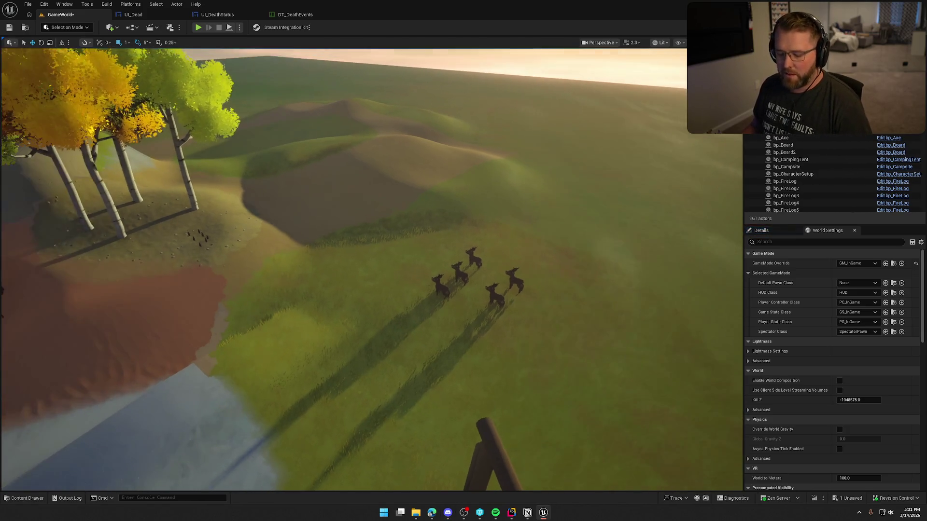
{"action": "key", "text": "ctrl+s"}
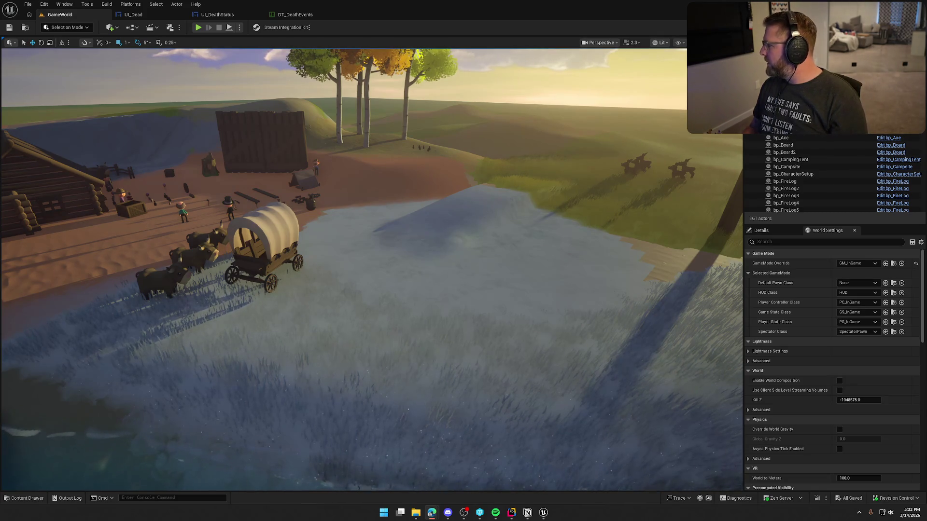
{"action": "left_click_drag", "start_coordinate": [926, 80], "coordinate": [427, 74]}
{"action": "double_click", "coordinate": [427, 74]}
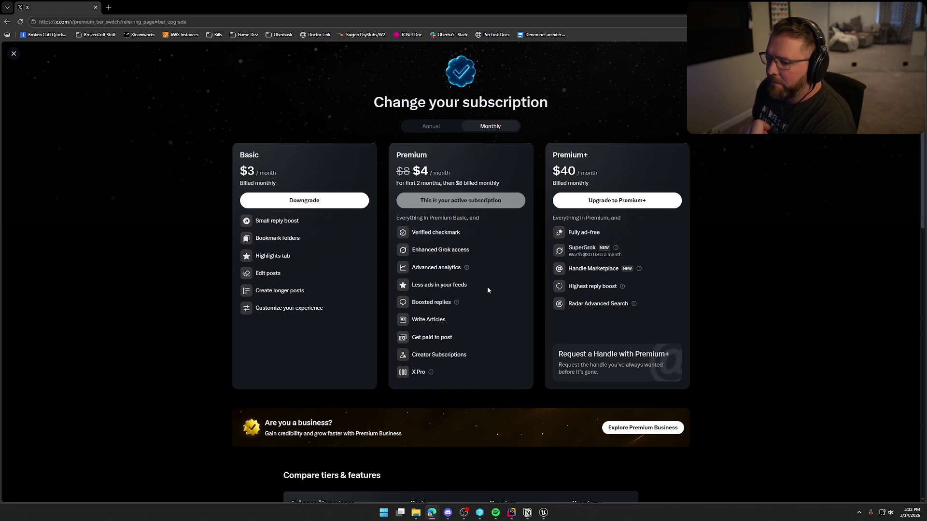
{"action": "left_click", "coordinate": [456, 302]}
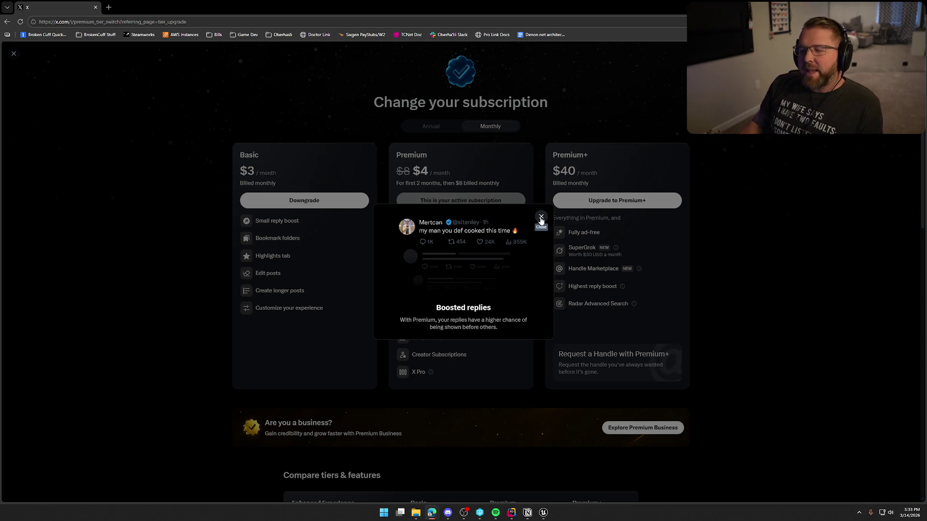
{"action": "left_click", "coordinate": [541, 218]}
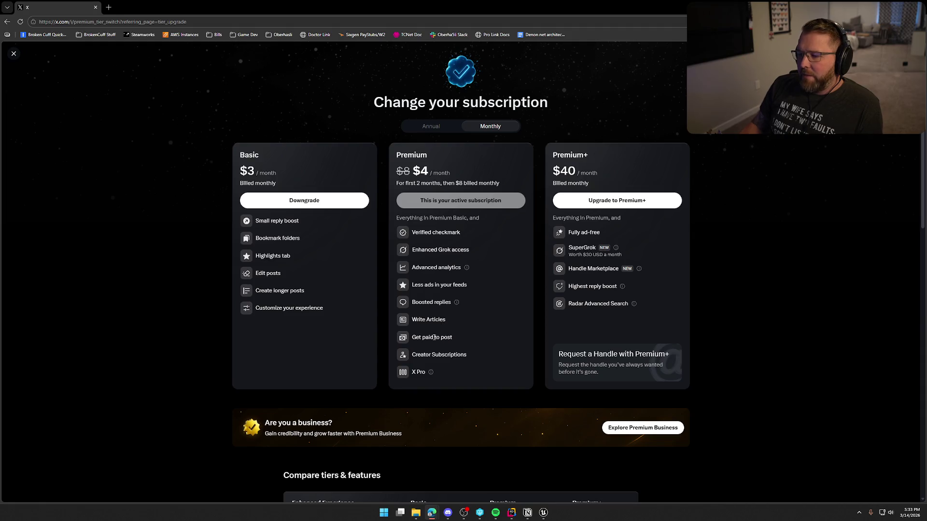
{"action": "left_click_drag", "start_coordinate": [415, 337], "coordinate": [452, 337]}
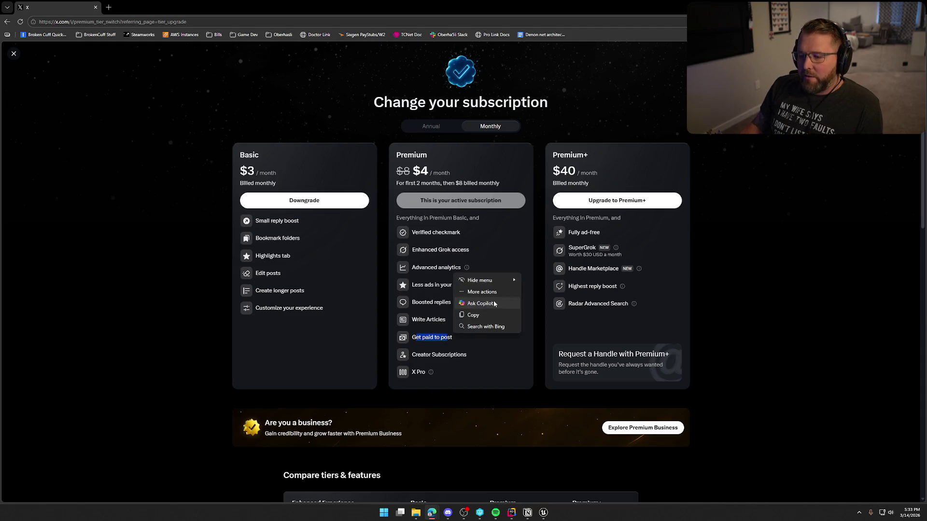
Step: Look over the Boosted Replies explanation on the X subscription page, then switch back to Unreal
{"action": "left_click", "coordinate": [493, 303]}
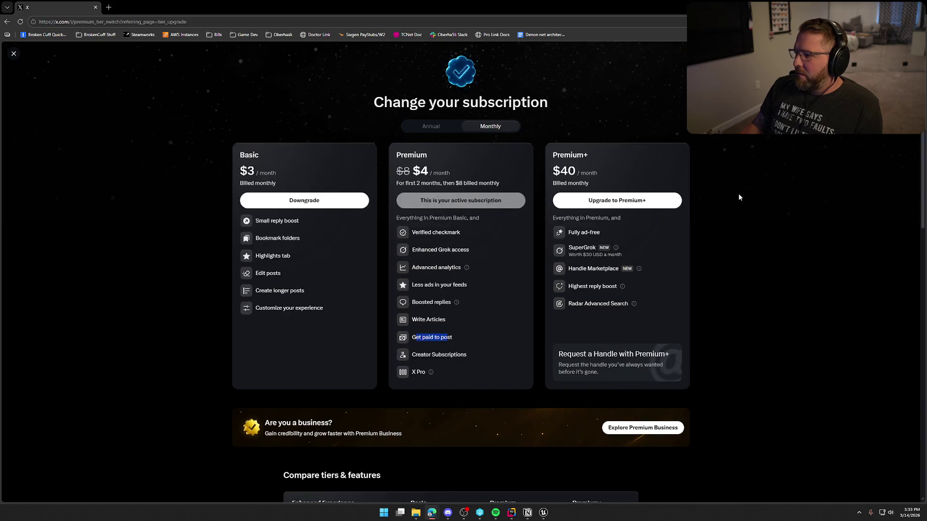
{"action": "left_click", "coordinate": [467, 324]}
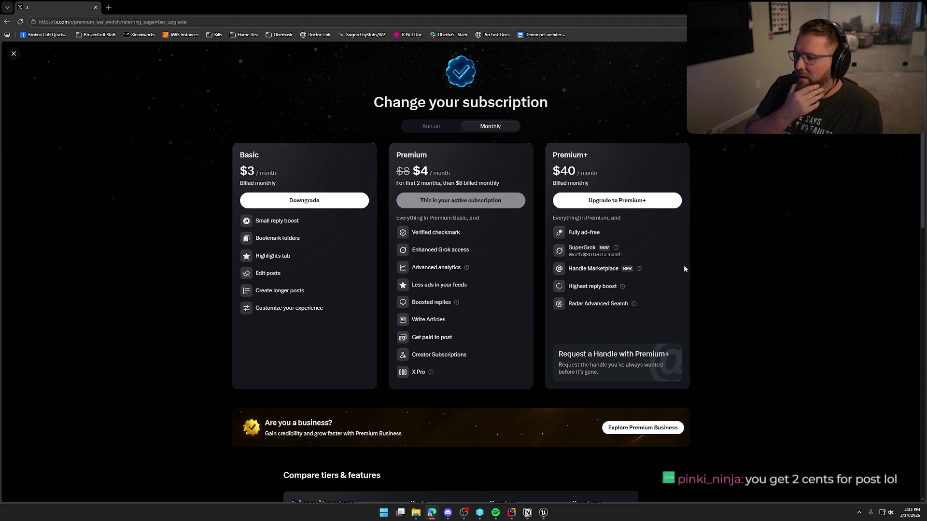
{"action": "left_click", "coordinate": [622, 287]}
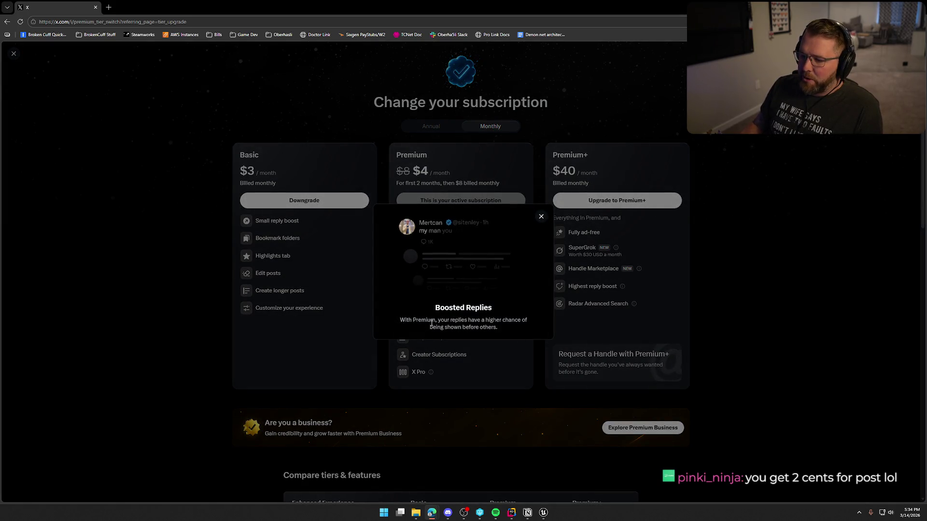
{"action": "left_click", "coordinate": [540, 216]}
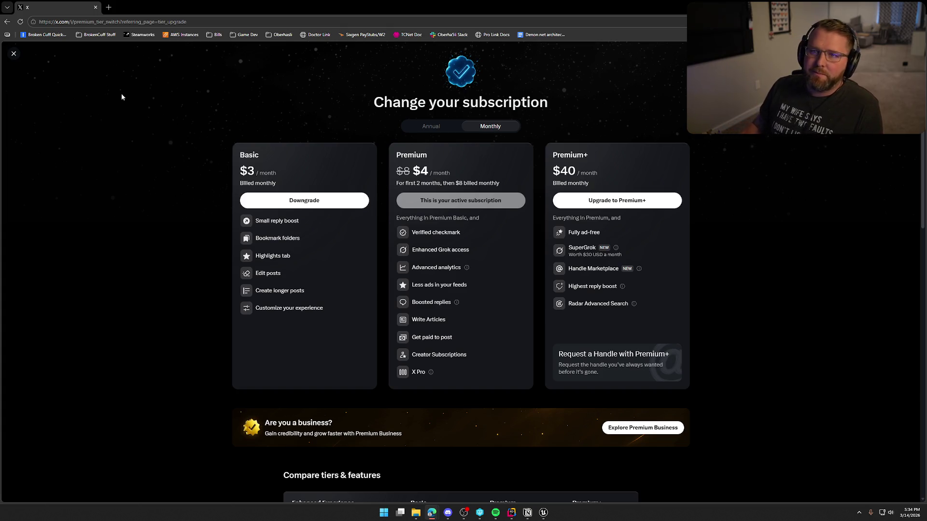
{"action": "key", "text": "alt+Tab"}
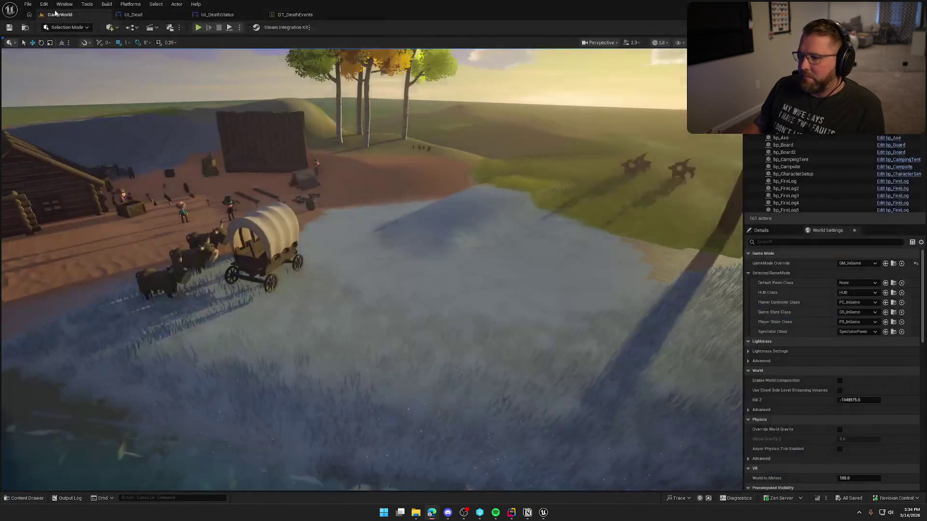
{"action": "scroll", "coordinate": [610, 293], "scroll_direction": "up", "scroll_amount": 3}
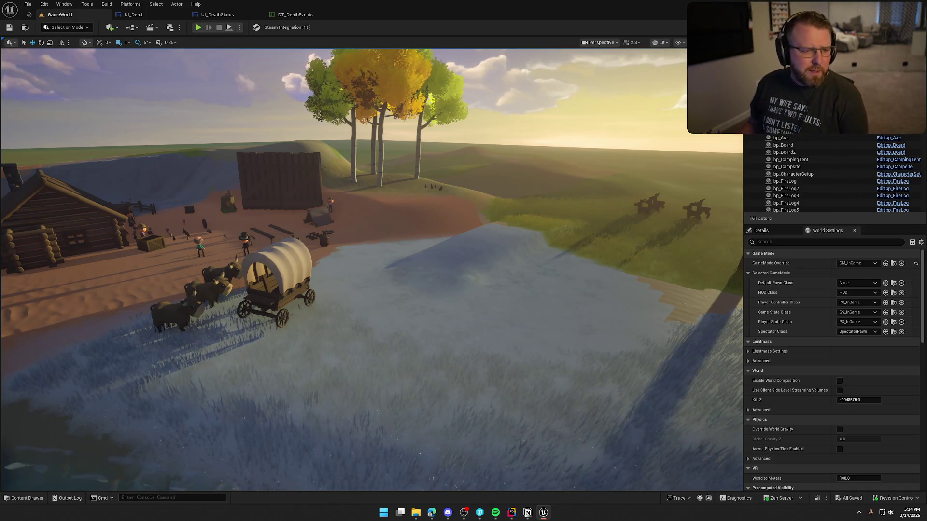
{"action": "key", "text": "alt+Tab"}
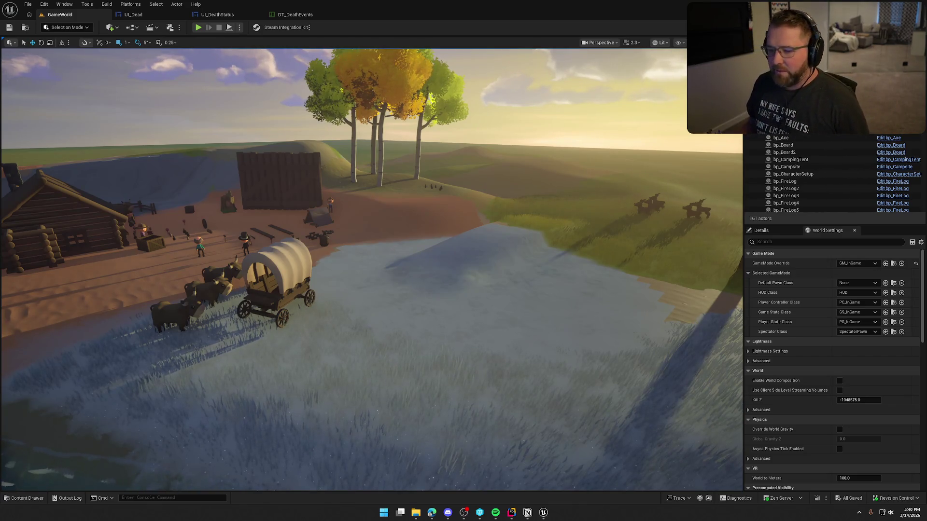
Step: Fly the viewport camera over the camp's cabin, tent, wagon and oxen by the river
{"action": "mouse_move", "coordinate": [393, 197]}
{"action": "left_mouse_down"}
{"action": "mouse_move", "coordinate": [217, 198]}
{"action": "mouse_move", "coordinate": [219, 169]}
{"action": "left_mouse_up"}
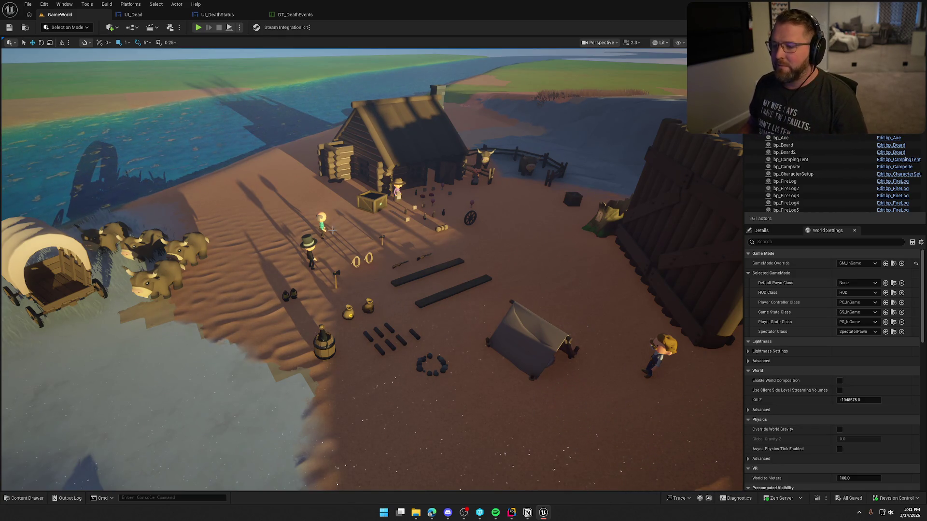
{"action": "scroll", "coordinate": [391, 232], "scroll_direction": "down", "scroll_amount": 5}
{"action": "scroll", "coordinate": [391, 232], "scroll_direction": "up", "scroll_amount": 4}
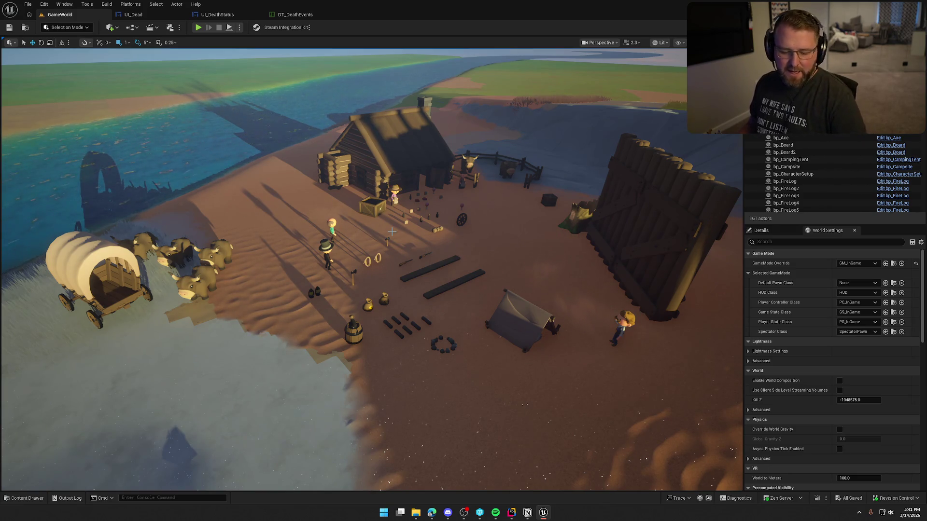
{"action": "scroll", "coordinate": [391, 232], "scroll_direction": "up", "scroll_amount": 2}
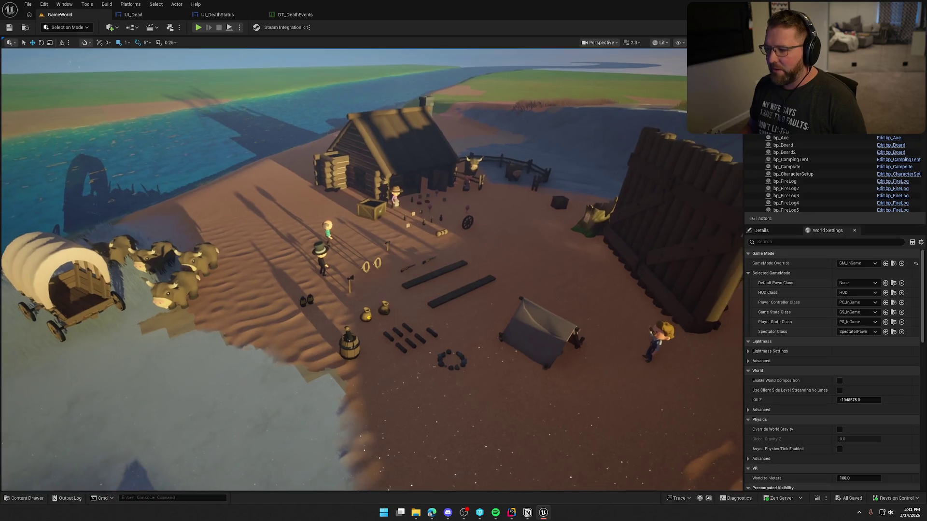
{"action": "key", "text": "ctrl+space"}
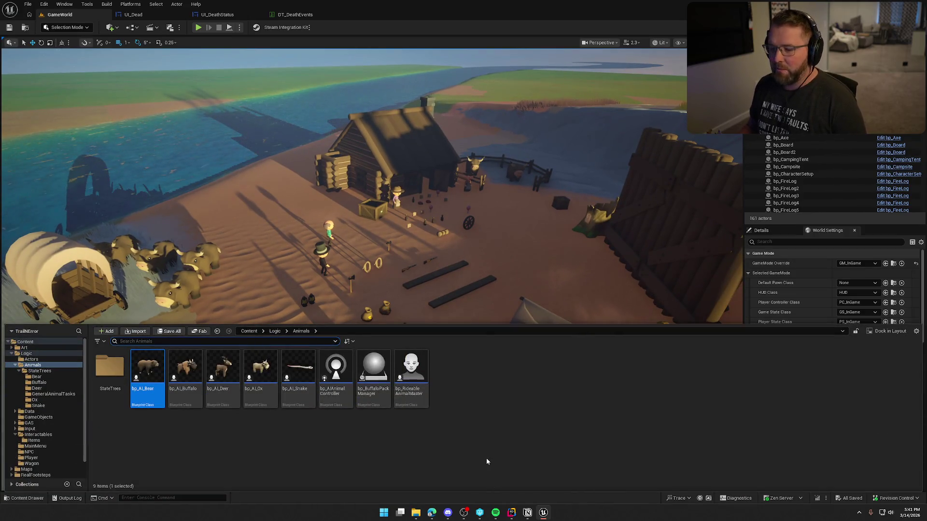
{"action": "left_click", "coordinate": [17, 355]}
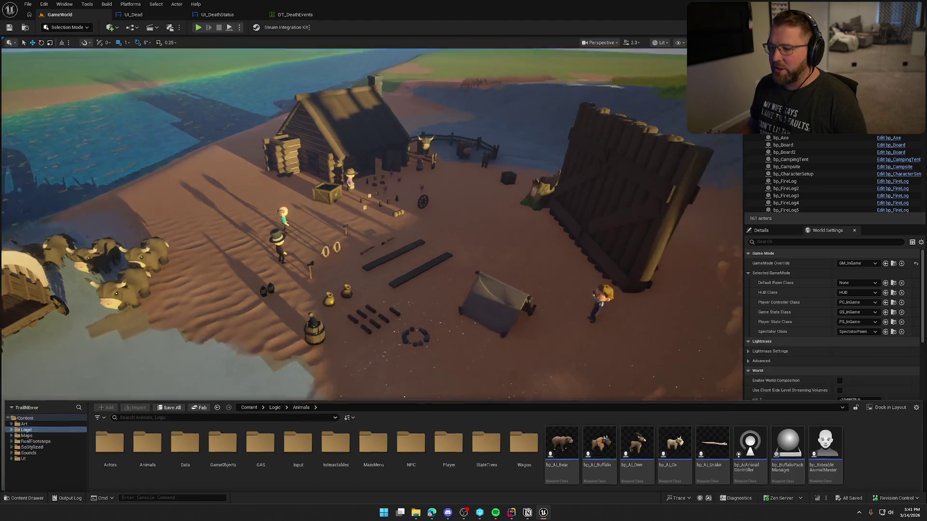
{"action": "mouse_move", "coordinate": [529, 260]}
{"action": "left_mouse_down"}
{"action": "mouse_move", "coordinate": [529, 270]}
{"action": "mouse_move", "coordinate": [529, 259]}
{"action": "left_mouse_up"}
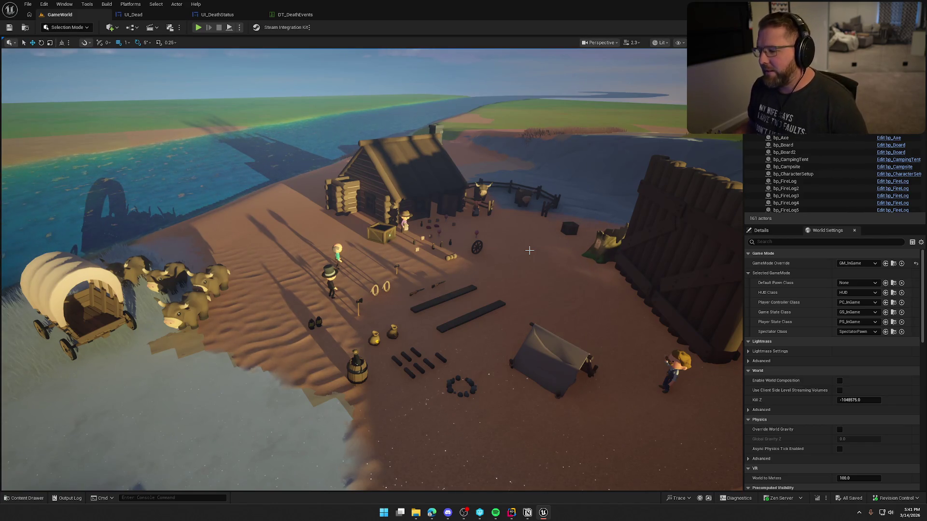
Step: Orbit and fly the camera around the camp scene in the GameWorld viewport
{"action": "left_click_drag", "start_coordinate": [529, 250], "coordinate": [527, 250]}
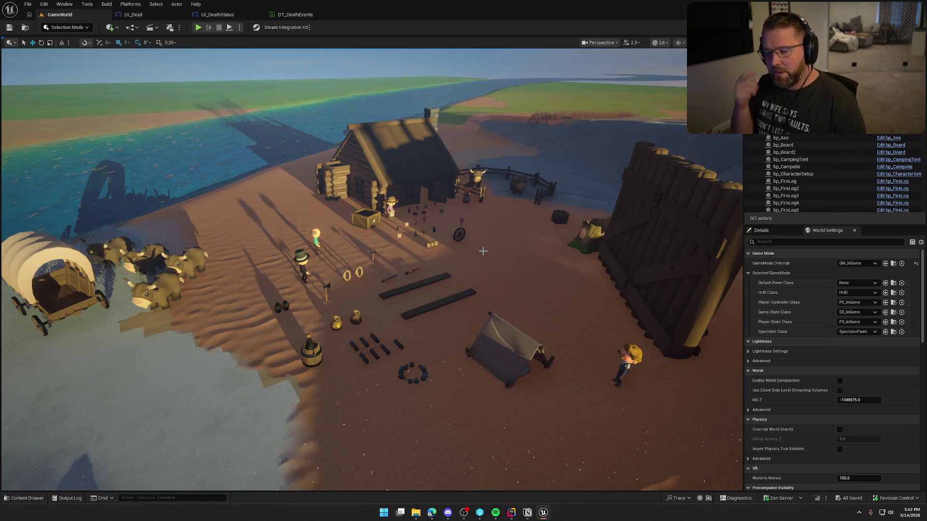
{"action": "scroll", "coordinate": [482, 251], "scroll_direction": "down", "scroll_amount": 2}
{"action": "scroll", "coordinate": [482, 251], "scroll_direction": "up", "scroll_amount": 4}
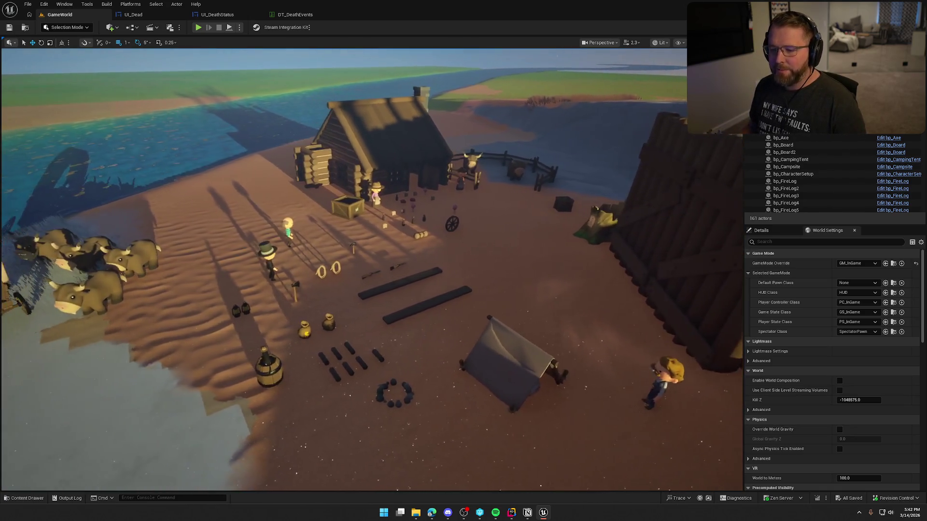
{"action": "scroll", "coordinate": [520, 291], "scroll_direction": "down", "scroll_amount": 2}
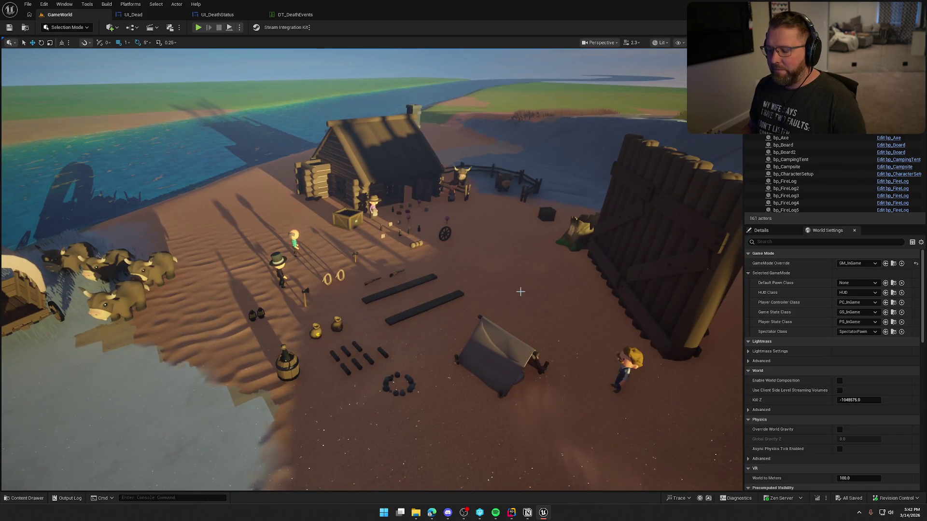
{"action": "scroll", "coordinate": [520, 291], "scroll_direction": "up", "scroll_amount": 3}
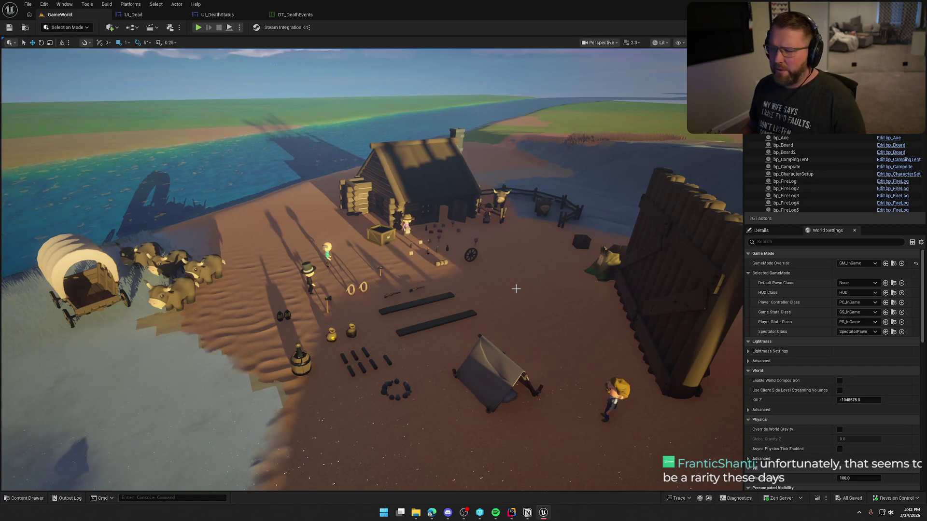
{"action": "key", "text": "Down"}
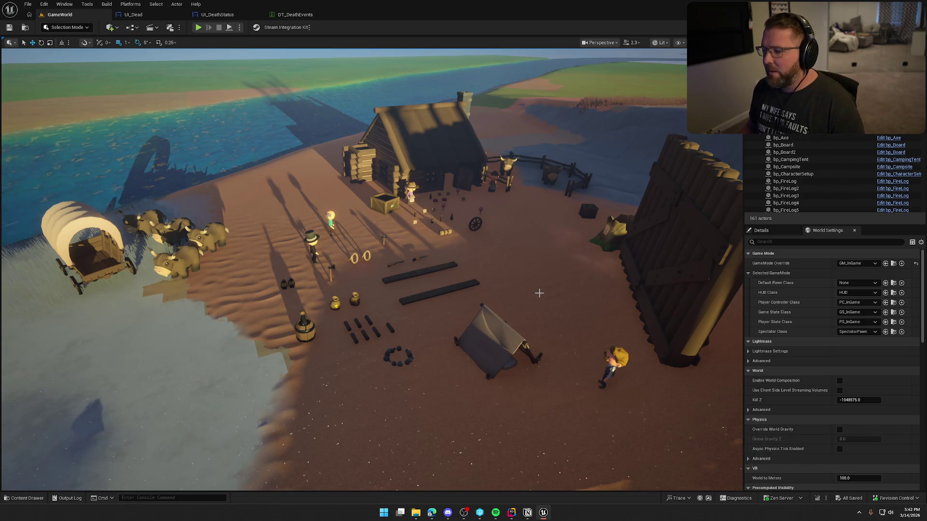
{"action": "scroll", "coordinate": [538, 291], "scroll_direction": "up", "scroll_amount": 2}
{"action": "scroll", "coordinate": [539, 293], "scroll_direction": "down", "scroll_amount": 2}
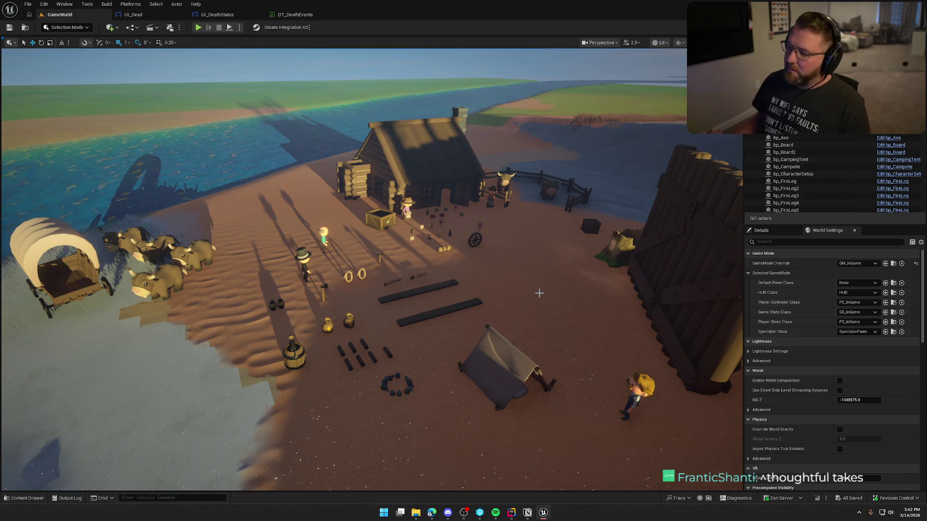
{"action": "key", "text": "a"}
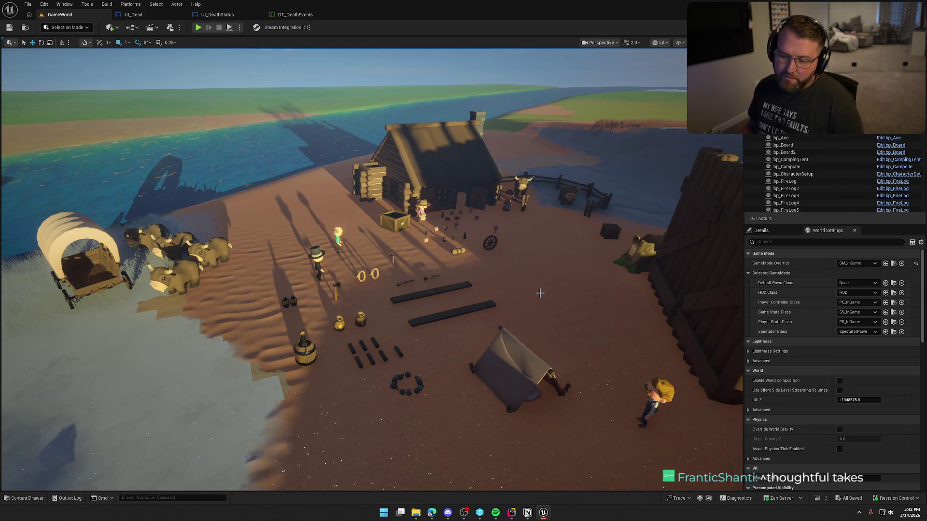
{"action": "scroll", "coordinate": [539, 293], "scroll_direction": "down", "scroll_amount": 3}
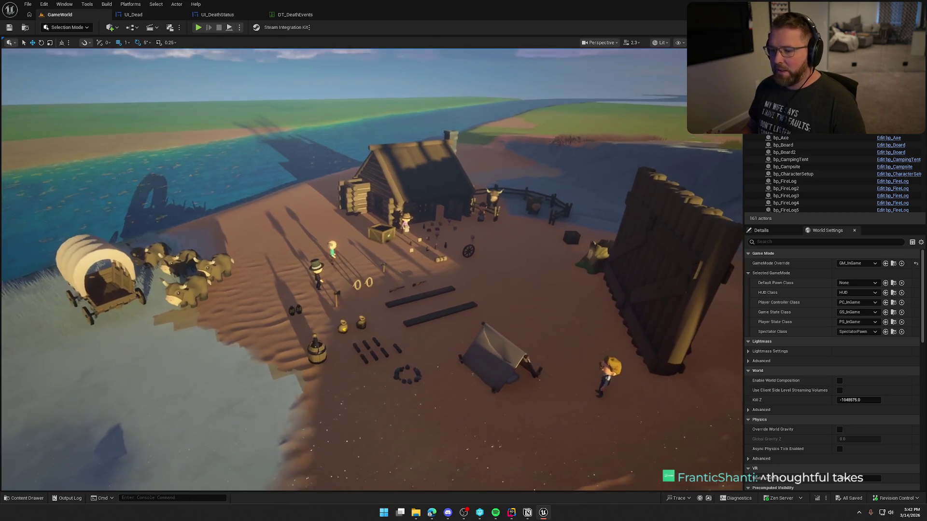
{"action": "scroll", "coordinate": [540, 293], "scroll_direction": "up", "scroll_amount": 4}
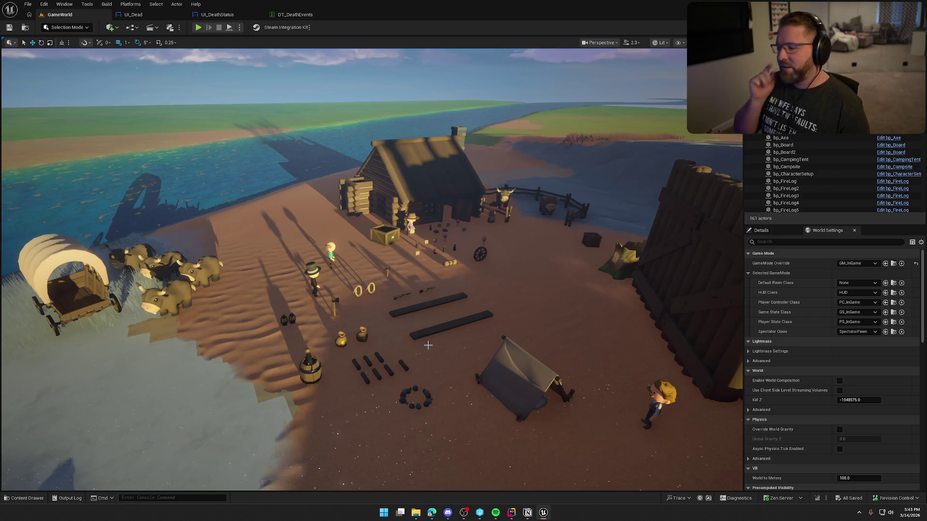
{"action": "scroll", "coordinate": [428, 344], "scroll_direction": "down", "scroll_amount": 3}
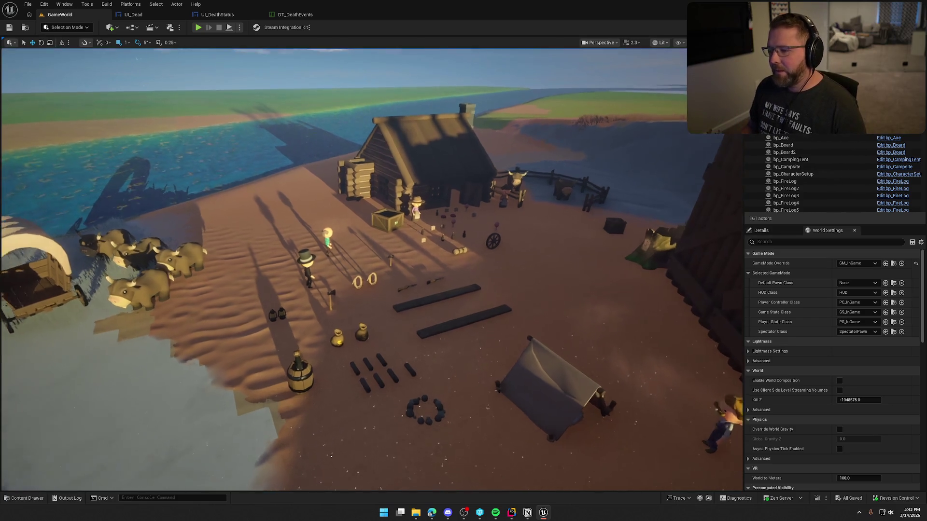
{"action": "scroll", "coordinate": [428, 345], "scroll_direction": "up", "scroll_amount": 2}
Step: Browse the Content Drawer's Logic folder, then bring up the UI_DeathStatus widget blueprint
{"action": "key", "text": "ctrl+space"}
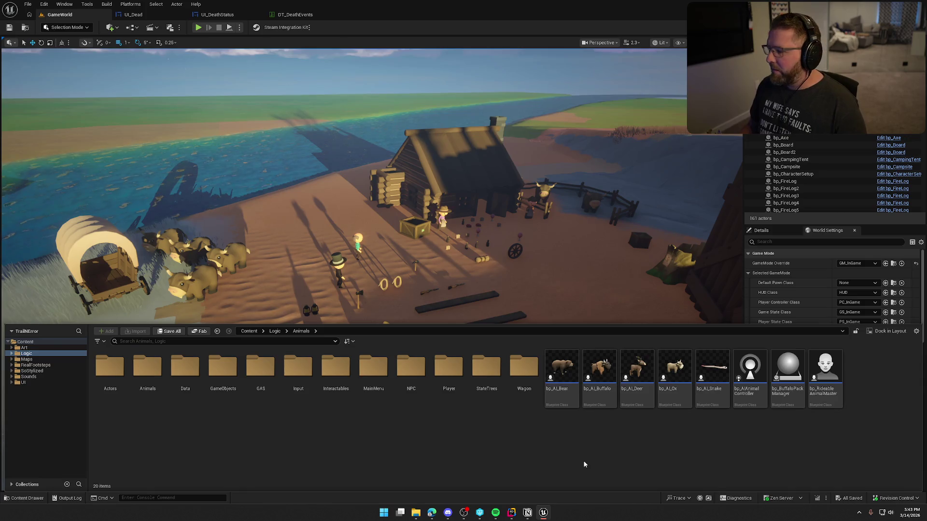
{"action": "left_click", "coordinate": [29, 354]}
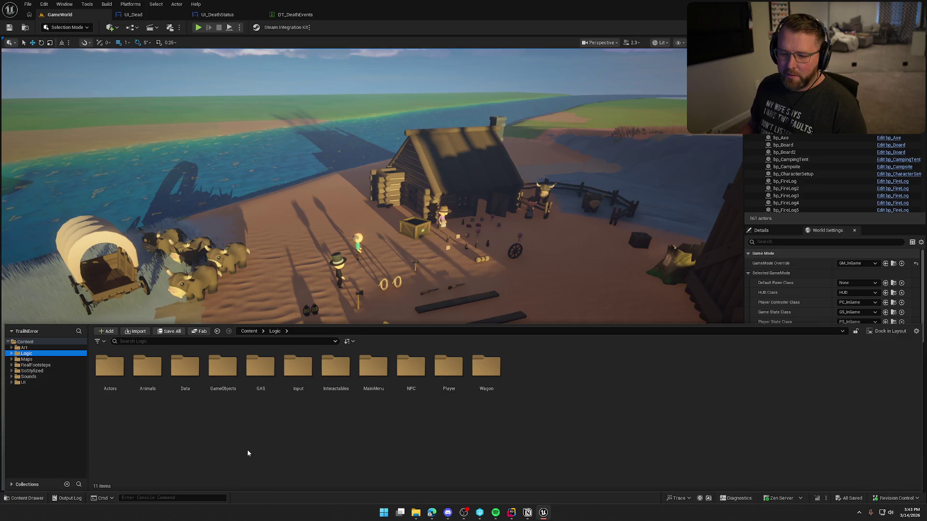
{"action": "left_click_drag", "start_coordinate": [627, 289], "coordinate": [627, 290]}
{"action": "left_click_drag", "start_coordinate": [571, 229], "coordinate": [571, 228]}
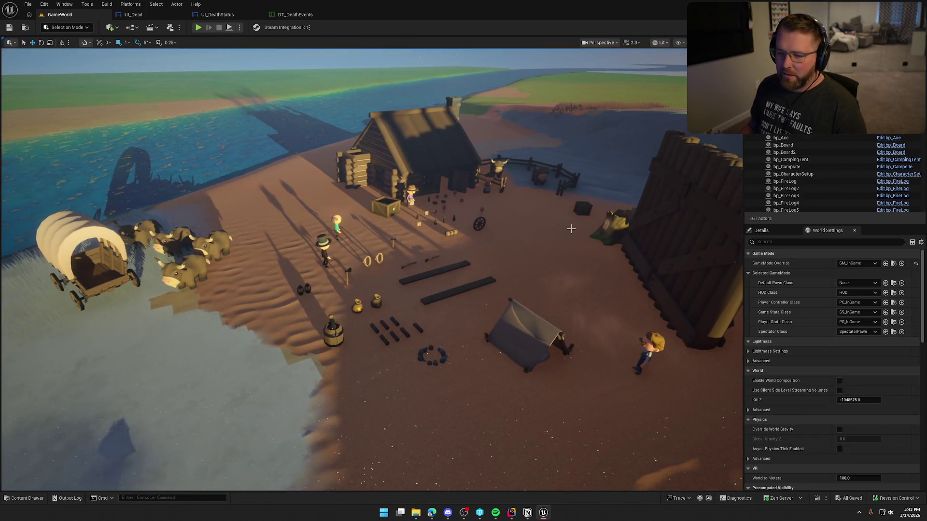
{"action": "left_click", "coordinate": [221, 14]}
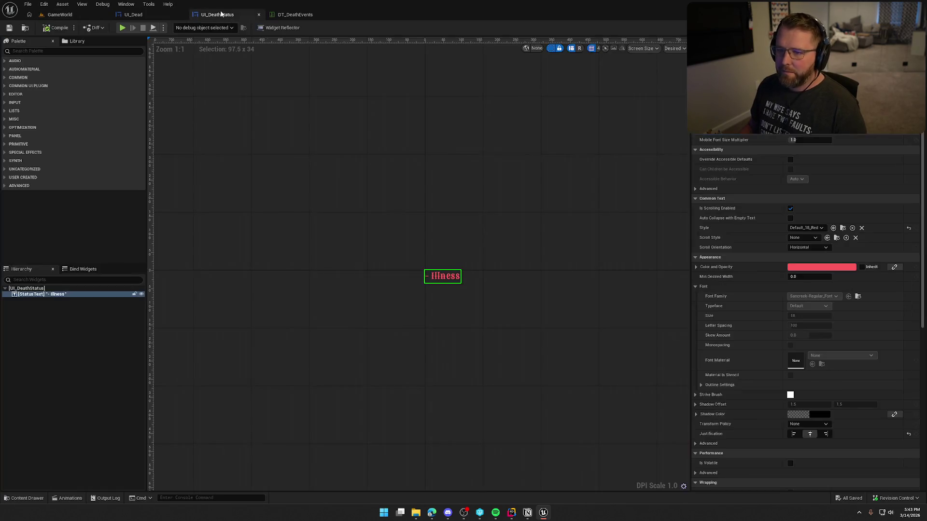
Step: In UI_Dead, select the PossessGhostBtn button and go to its On Clicked event graph
{"action": "left_click", "coordinate": [153, 17]}
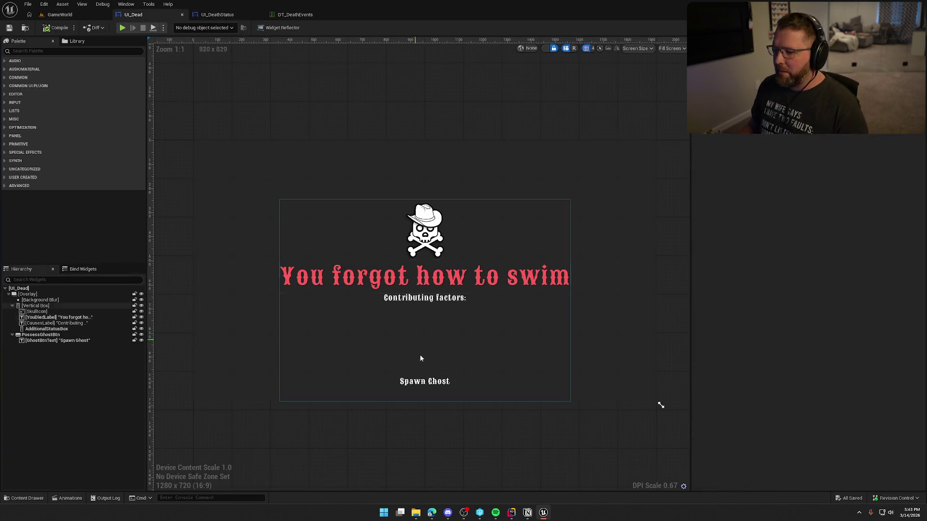
{"action": "left_click", "coordinate": [422, 385]}
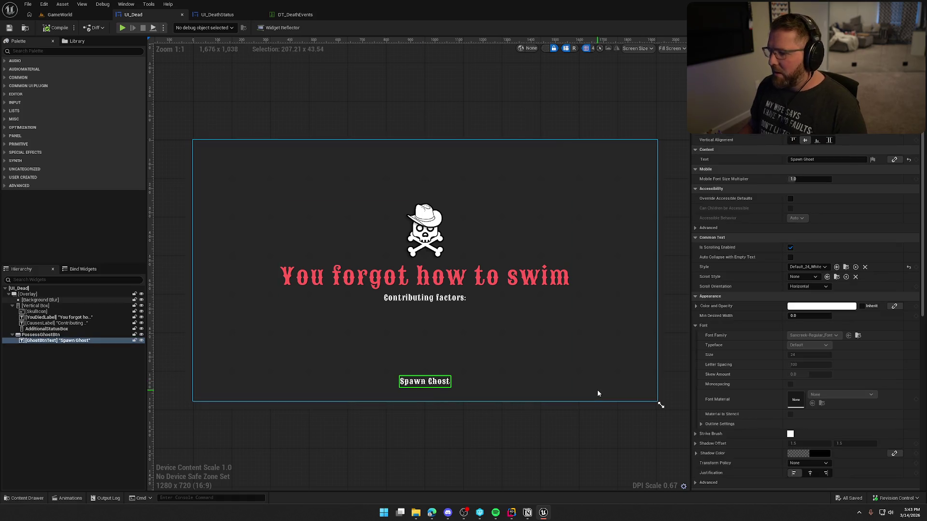
{"action": "left_click", "coordinate": [41, 335]}
{"action": "scroll", "coordinate": [782, 379], "scroll_direction": "down", "scroll_amount": 10}
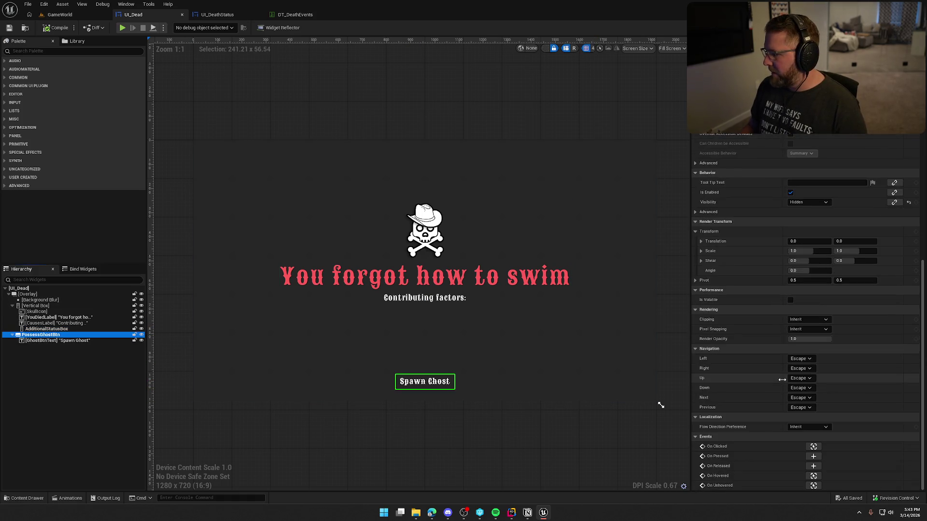
{"action": "left_click", "coordinate": [815, 448]}
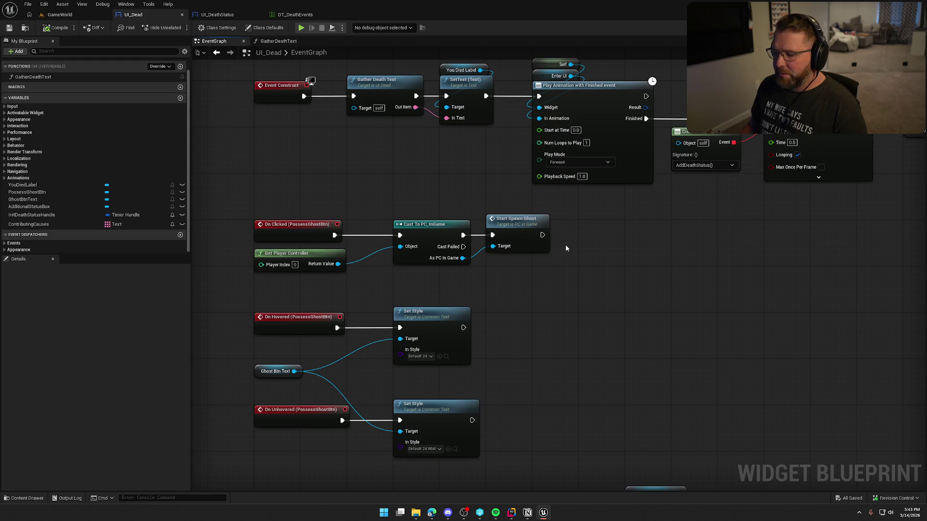
Step: Open Start Spawn Ghost's definition in PC_InGame and drag a new node off Server Spawn Ghost
{"action": "left_click_drag", "start_coordinate": [542, 235], "coordinate": [612, 234]}
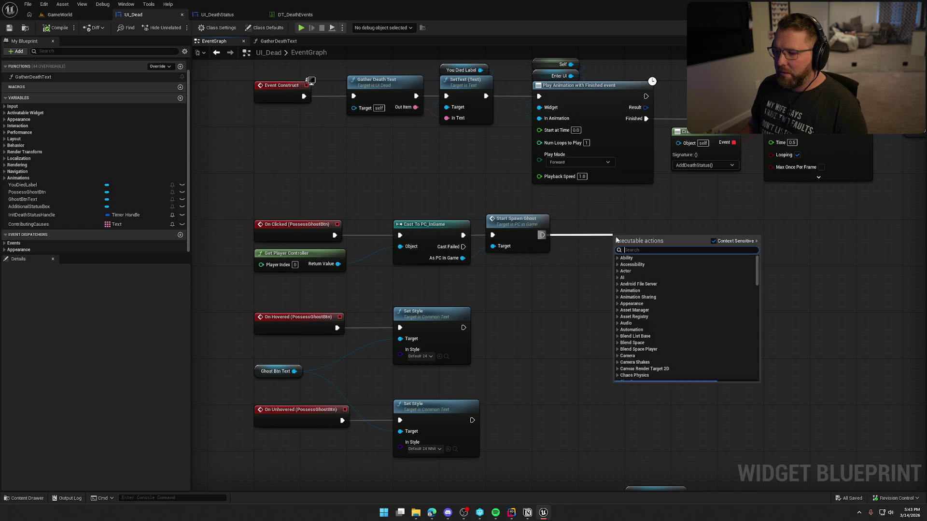
{"action": "left_click", "coordinate": [517, 223]}
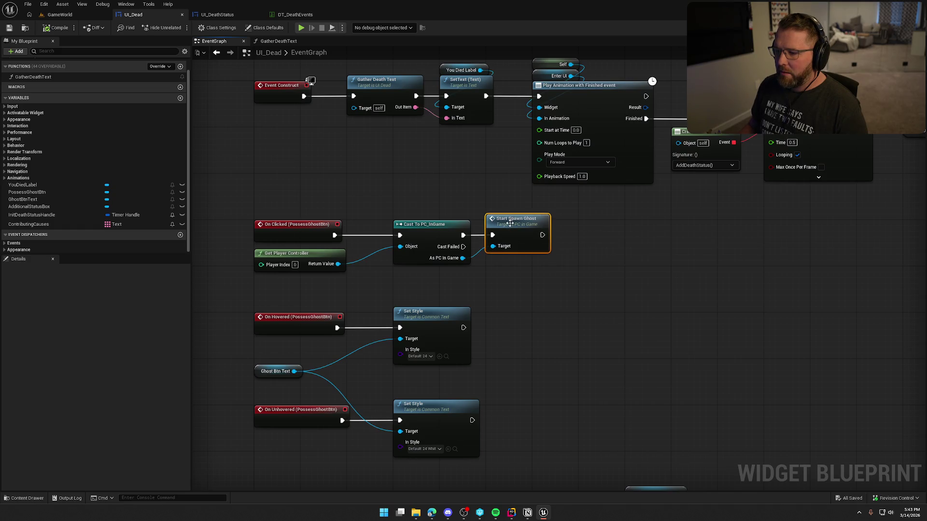
{"action": "double_click", "coordinate": [510, 223]}
{"action": "left_click_drag", "start_coordinate": [382, 261], "coordinate": [443, 239]}
{"action": "left_click_drag", "start_coordinate": [421, 206], "coordinate": [505, 208]}
Step: Add Set Input Mode Game Only after Server Spawn Ghost, using Self as the player controller
{"action": "type", "text": "set input mod"}
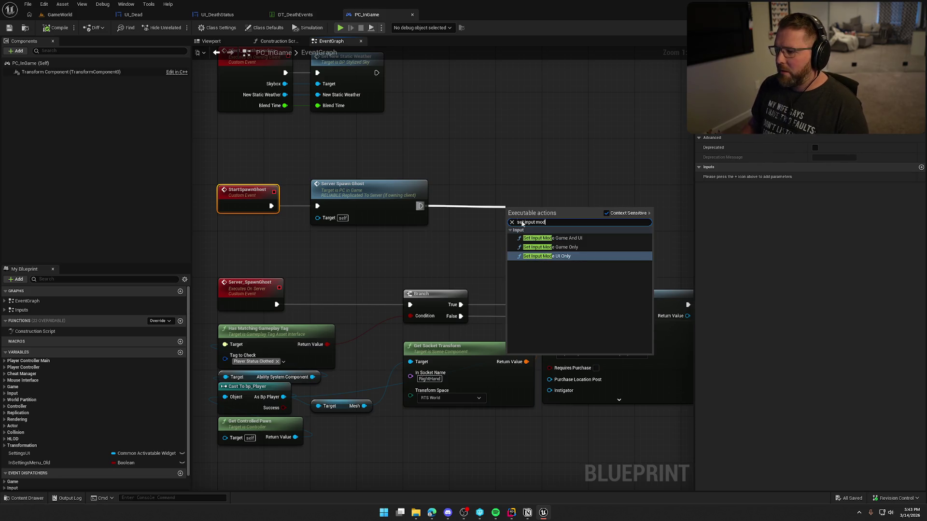
{"action": "left_click", "coordinate": [550, 247]}
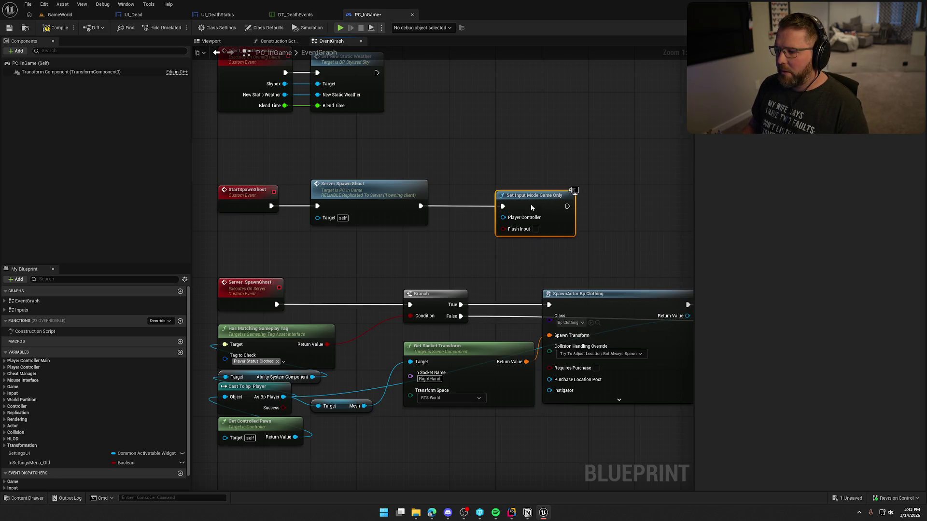
{"action": "left_click_drag", "start_coordinate": [503, 217], "coordinate": [513, 166]}
{"action": "type", "text": "self"}
{"action": "key", "text": "Return"}
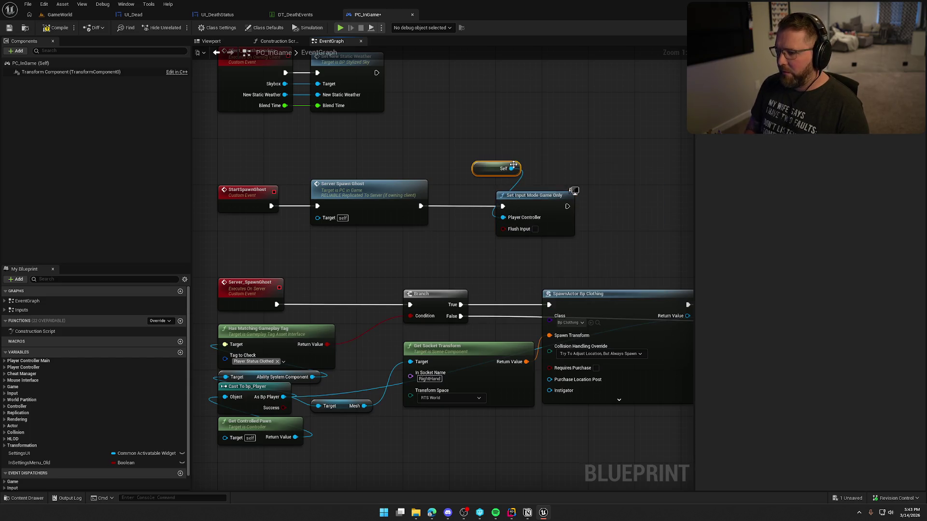
Step: Chain Set Show Mouse Cursor and Restore Default Input Mappings after the input mode node
{"action": "left_click_drag", "start_coordinate": [546, 167], "coordinate": [425, 165]}
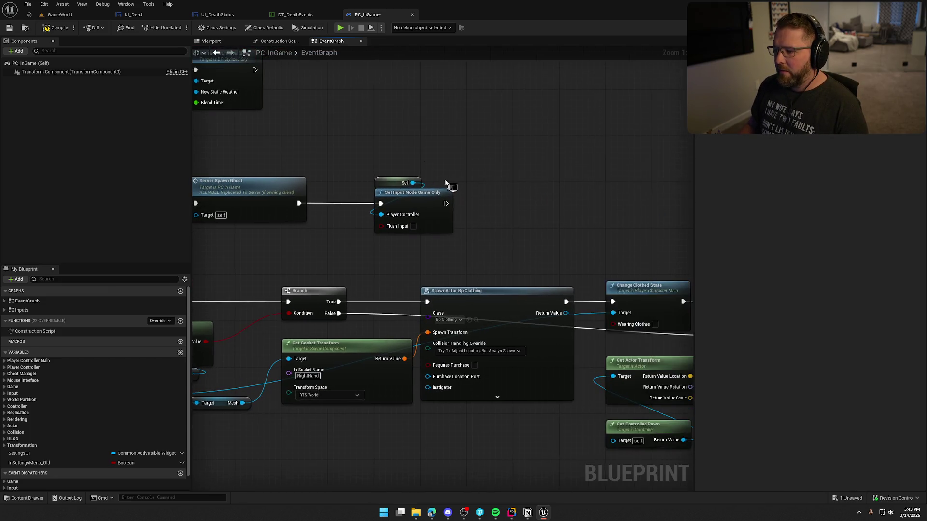
{"action": "left_click_drag", "start_coordinate": [444, 203], "coordinate": [481, 203]}
{"action": "type", "text": "show ou"}
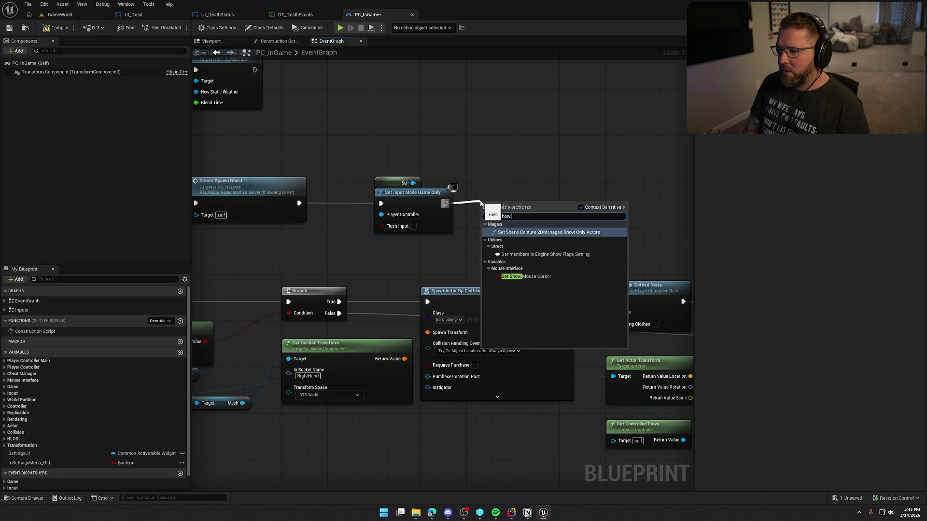
{"action": "key", "text": "Return"}
{"action": "mouse_move", "coordinate": [563, 238]}
{"action": "left_mouse_down"}
{"action": "mouse_move", "coordinate": [393, 170]}
{"action": "mouse_move", "coordinate": [409, 192]}
{"action": "mouse_move", "coordinate": [374, 193]}
{"action": "left_mouse_up"}
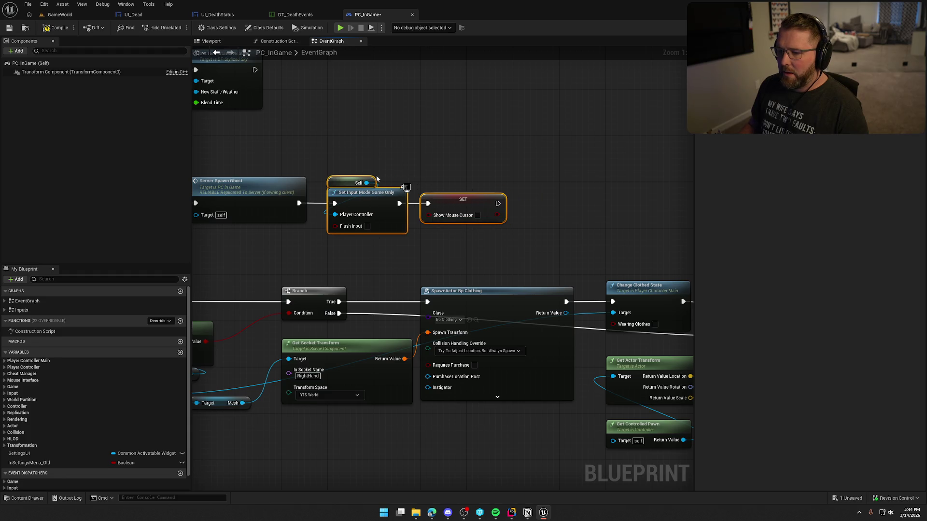
{"action": "mouse_move", "coordinate": [554, 203]}
{"action": "left_mouse_down"}
{"action": "mouse_move", "coordinate": [598, 203]}
{"action": "mouse_move", "coordinate": [590, 198]}
{"action": "left_mouse_up"}
{"action": "type", "text": "restore"}
{"action": "key", "text": "Return"}
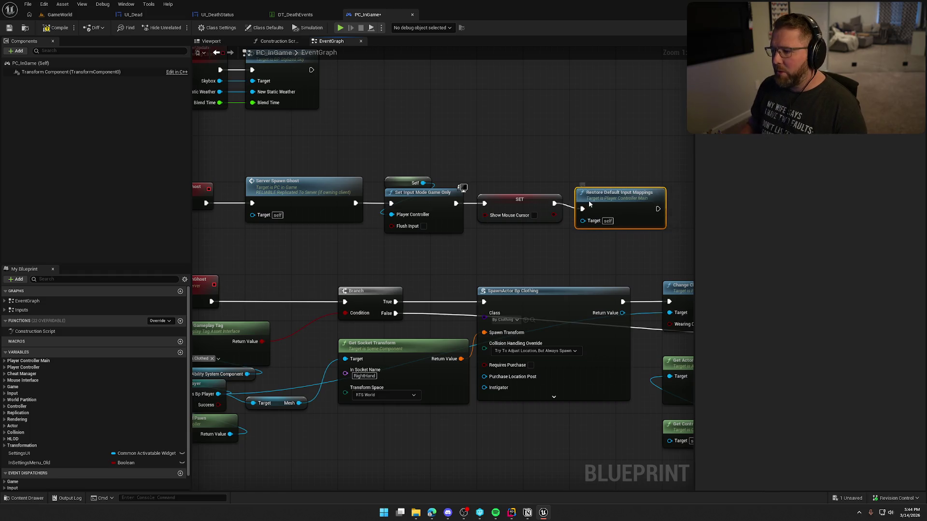
Step: Locate the bp_DeadPlayer class from the spawn node and open that blueprint
{"action": "scroll", "coordinate": [475, 143], "scroll_direction": "down", "scroll_amount": 1}
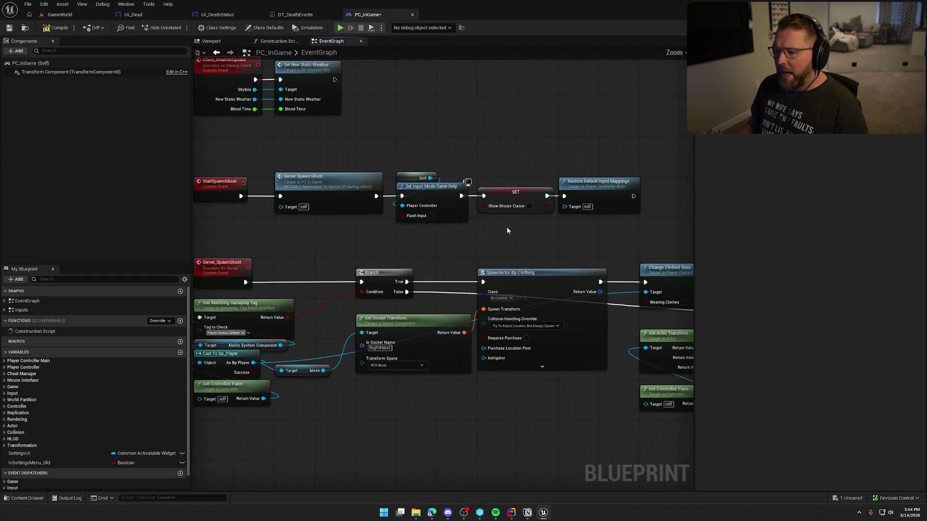
{"action": "left_click_drag", "start_coordinate": [498, 225], "coordinate": [464, 153]}
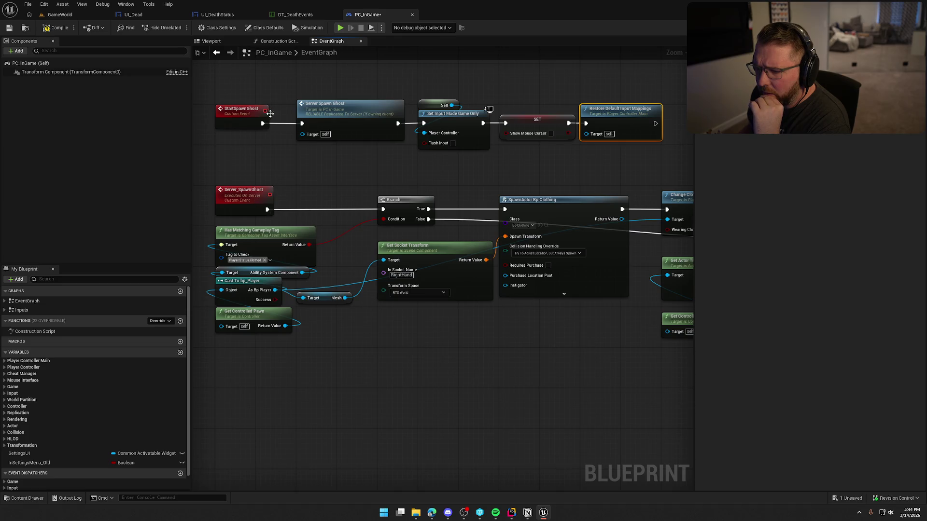
{"action": "mouse_move", "coordinate": [293, 313]}
{"action": "left_mouse_down"}
{"action": "mouse_move", "coordinate": [362, 384]}
{"action": "mouse_move", "coordinate": [437, 385]}
{"action": "mouse_move", "coordinate": [290, 349]}
{"action": "left_mouse_up"}
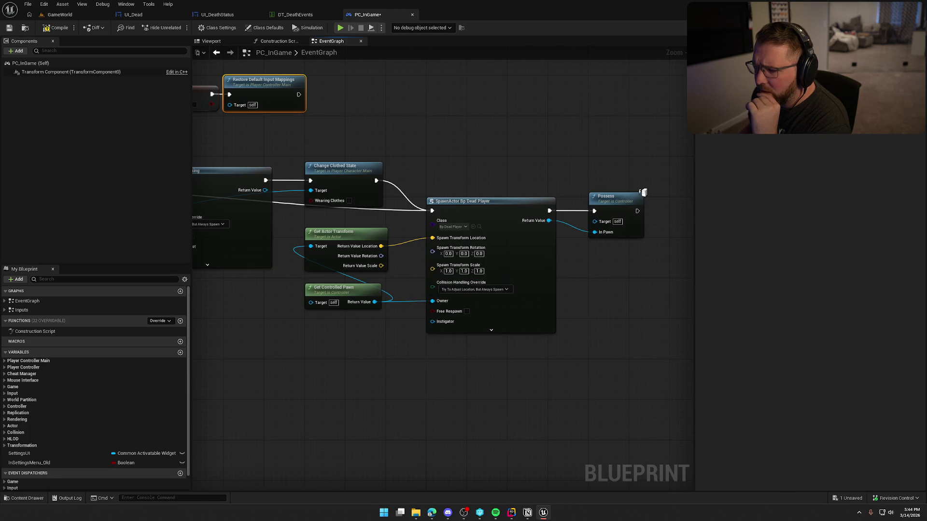
{"action": "left_click_drag", "start_coordinate": [491, 231], "coordinate": [428, 230]}
{"action": "left_click", "coordinate": [416, 224]}
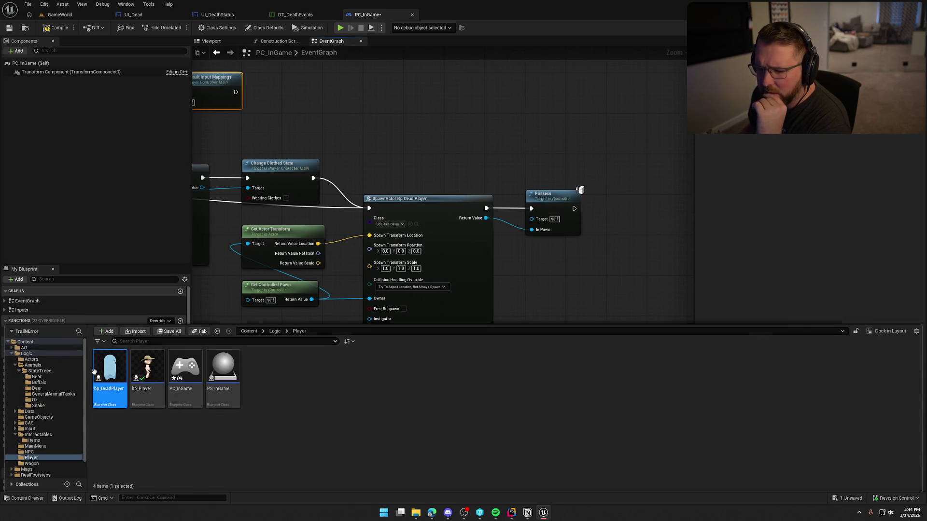
{"action": "double_click", "coordinate": [114, 368]}
{"action": "left_click_drag", "start_coordinate": [513, 260], "coordinate": [563, 140]}
{"action": "left_click_drag", "start_coordinate": [562, 139], "coordinate": [601, 198]}
Step: Save the PC_InGame blueprint with Ctrl+S, checking out the asset
{"action": "left_click", "coordinate": [367, 15]}
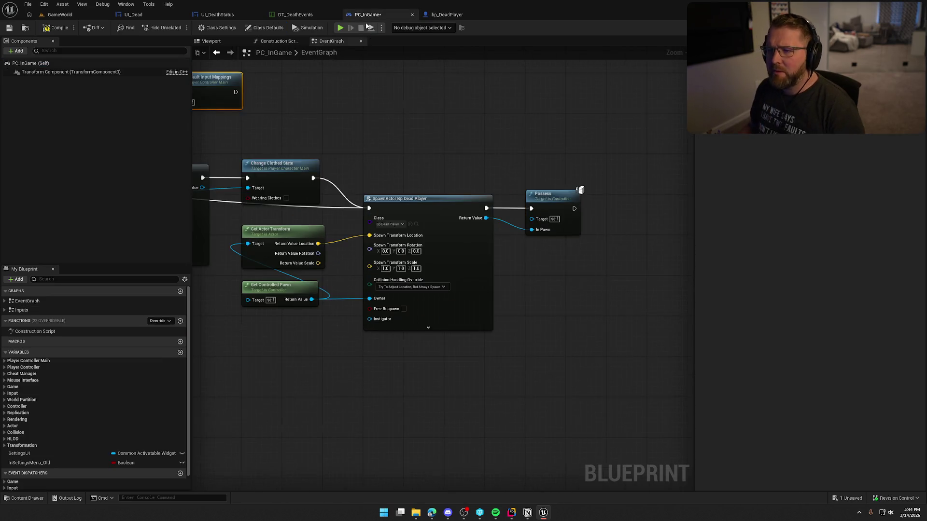
{"action": "left_click", "coordinate": [387, 151]}
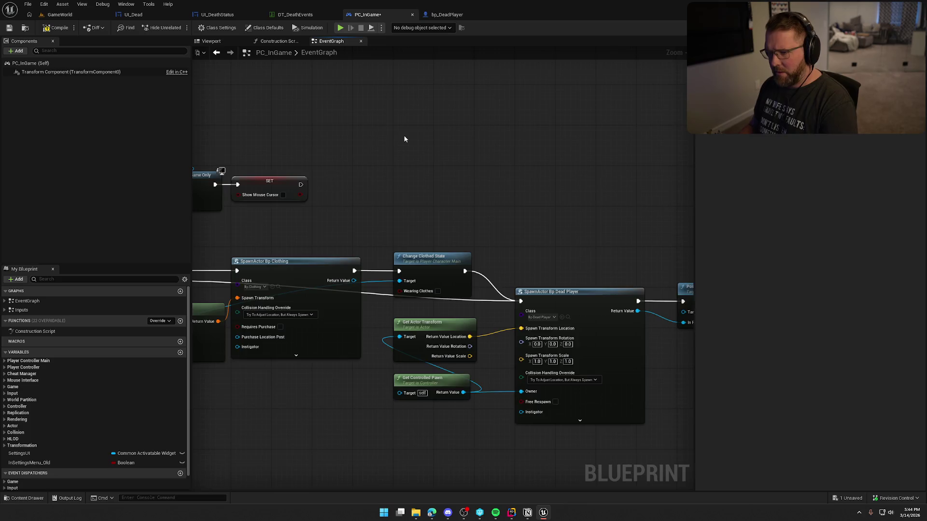
{"action": "left_click_drag", "start_coordinate": [401, 134], "coordinate": [544, 120]}
{"action": "key", "text": "ctrl+s"}
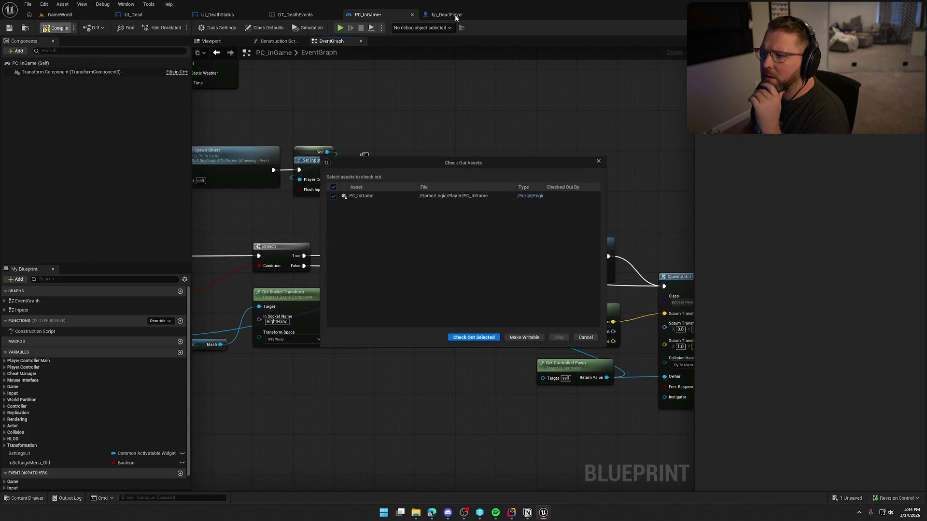
{"action": "left_click", "coordinate": [473, 339]}
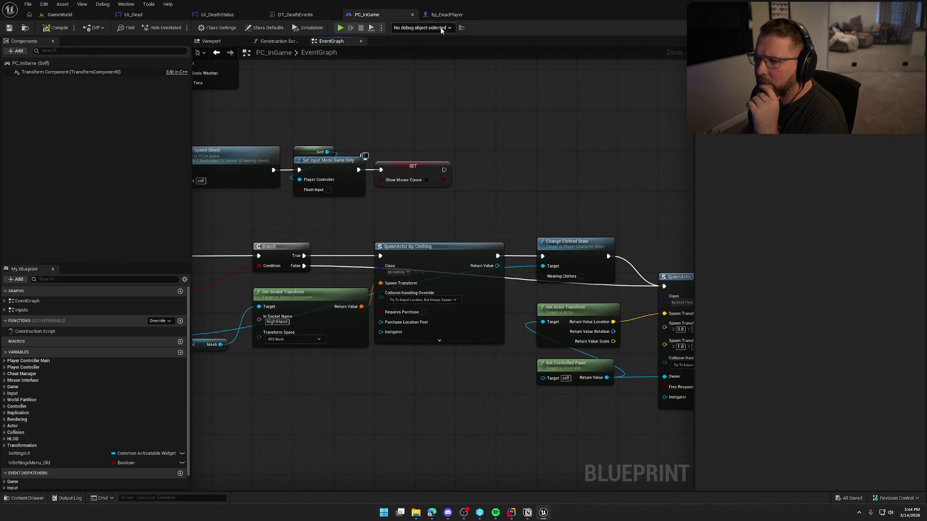
Step: Look over bp_DeadPlayer's startup nodes in its event graph
{"action": "left_click", "coordinate": [436, 14]}
{"action": "mouse_move", "coordinate": [598, 101]}
{"action": "left_mouse_down"}
{"action": "mouse_move", "coordinate": [255, 102]}
{"action": "mouse_move", "coordinate": [482, 97]}
{"action": "mouse_move", "coordinate": [135, 72]}
{"action": "left_mouse_up"}
{"action": "left_click_drag", "start_coordinate": [366, 193], "coordinate": [583, 193]}
{"action": "left_click", "coordinate": [135, 14]}
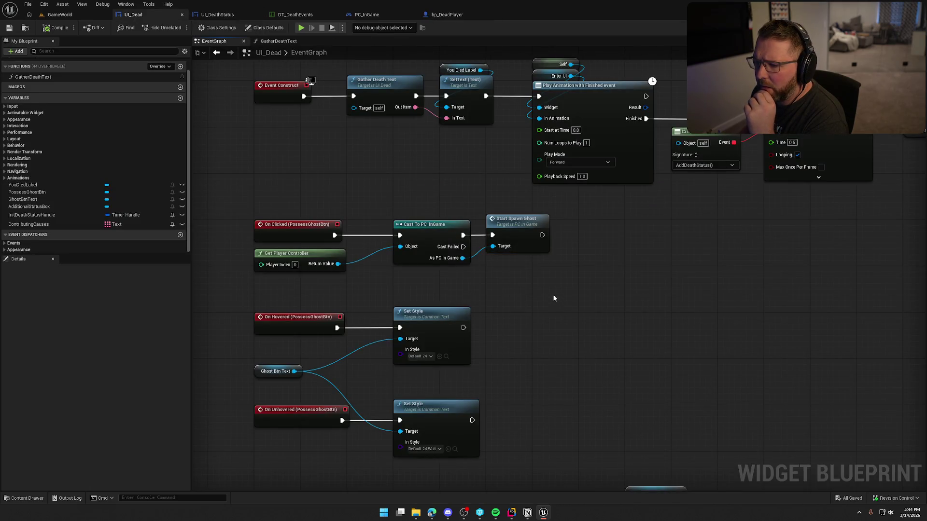
Step: Add a Deactivate Widget node after Start Spawn Ghost in UI_Dead's button click logic
{"action": "left_click_drag", "start_coordinate": [541, 235], "coordinate": [590, 238]}
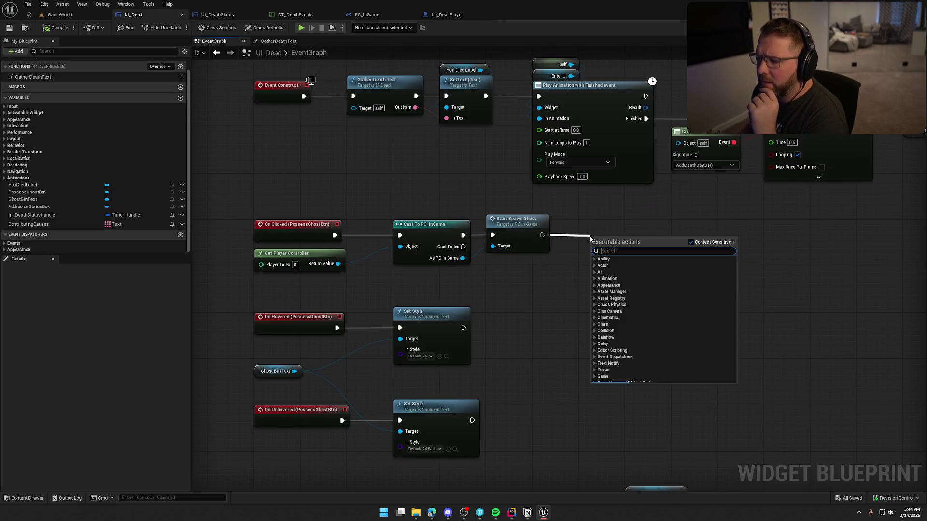
{"action": "type", "text": "deact"}
{"action": "key", "text": "Return"}
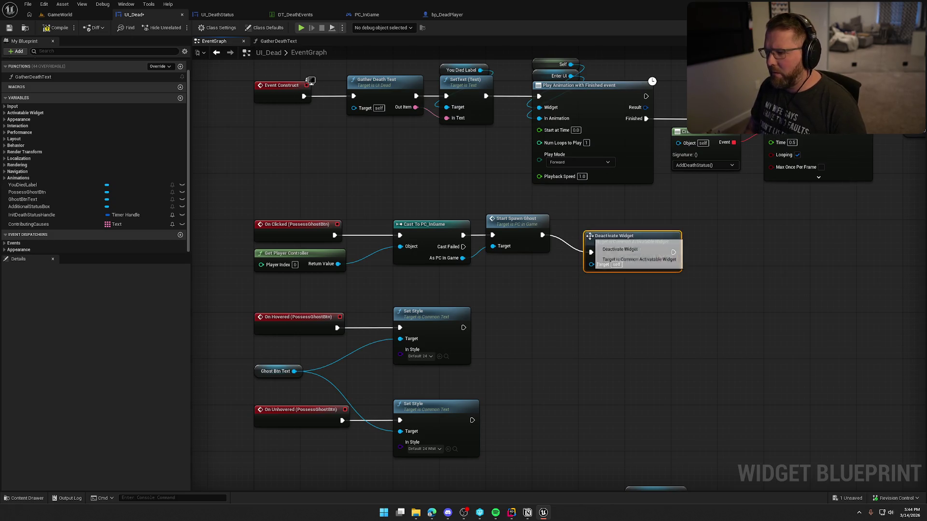
{"action": "left_click", "coordinate": [320, 104]}
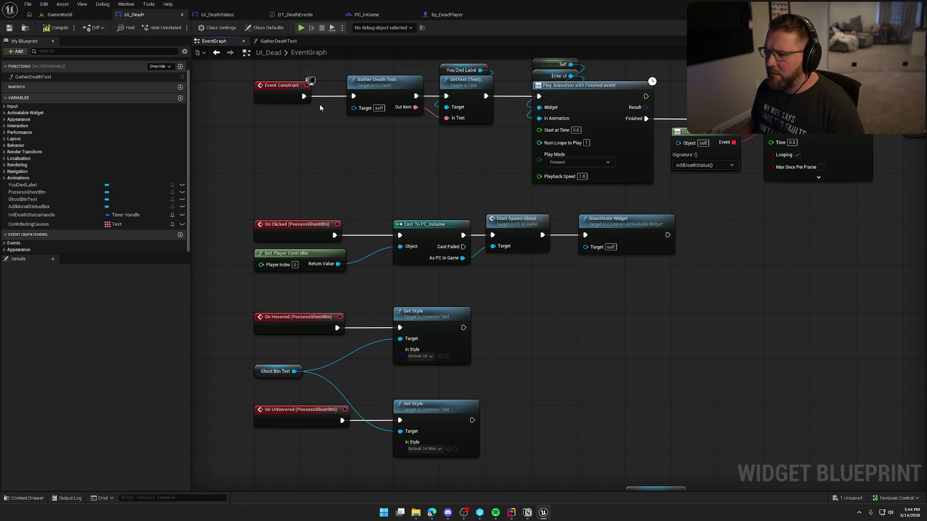
{"action": "left_click", "coordinate": [67, 16]}
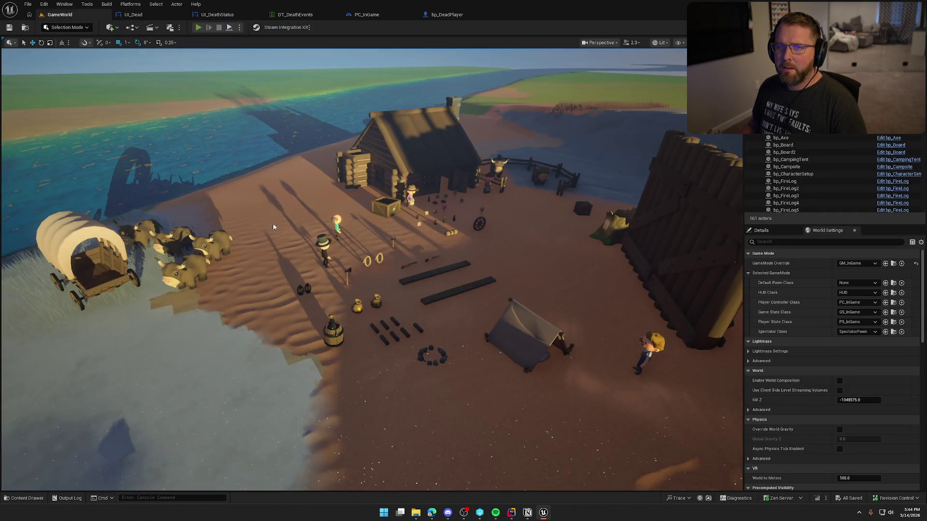
Step: Play in editor, walk the character, and run KillPlayer from the console to trigger death
{"action": "key", "text": "alt+p"}
{"action": "key", "text": "shift+w"}
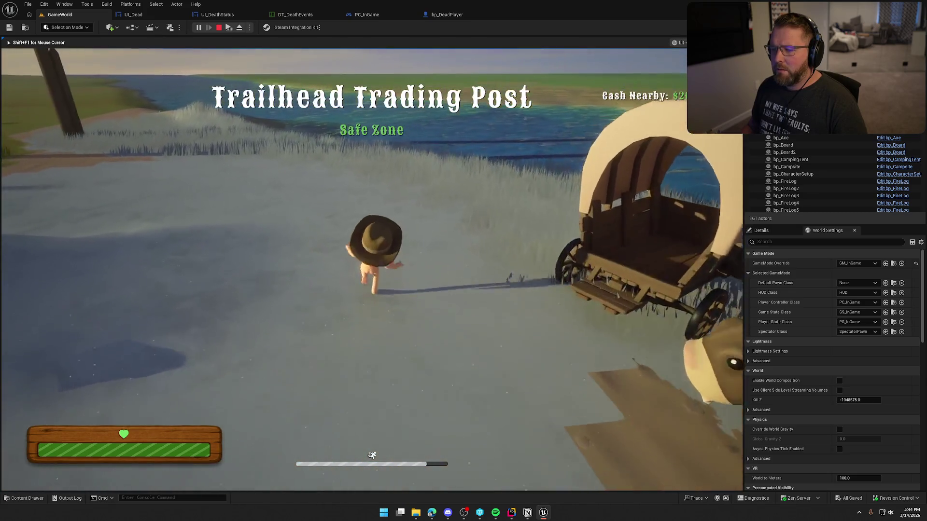
{"action": "key", "text": "w"}
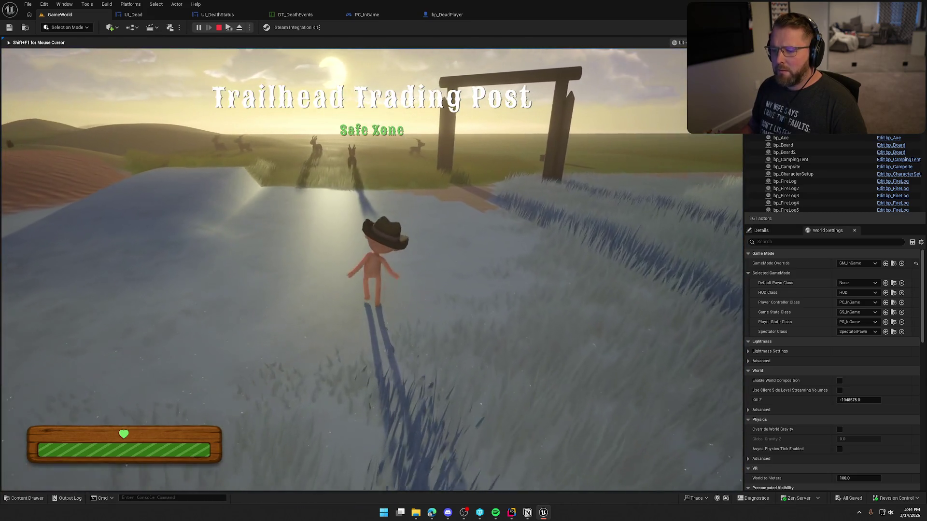
{"action": "key", "text": "grave"}
{"action": "key", "text": "Up"}
{"action": "key", "text": "Up"}
{"action": "key", "text": "Up"}
{"action": "key", "text": "Return"}
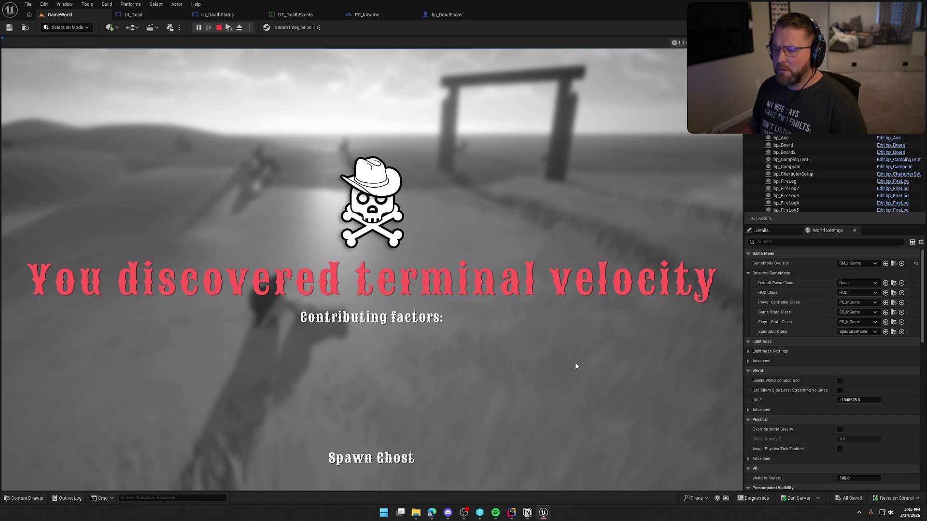
Step: Spawn the ghost from the death screen, confirm it appears, and stop the play session
{"action": "left_click", "coordinate": [371, 458]}
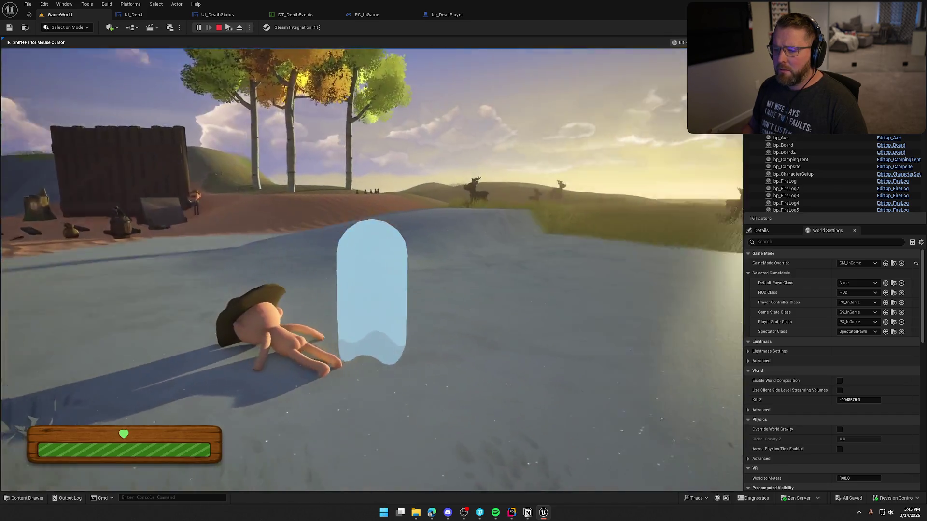
{"action": "mouse_move", "coordinate": [371, 271]}
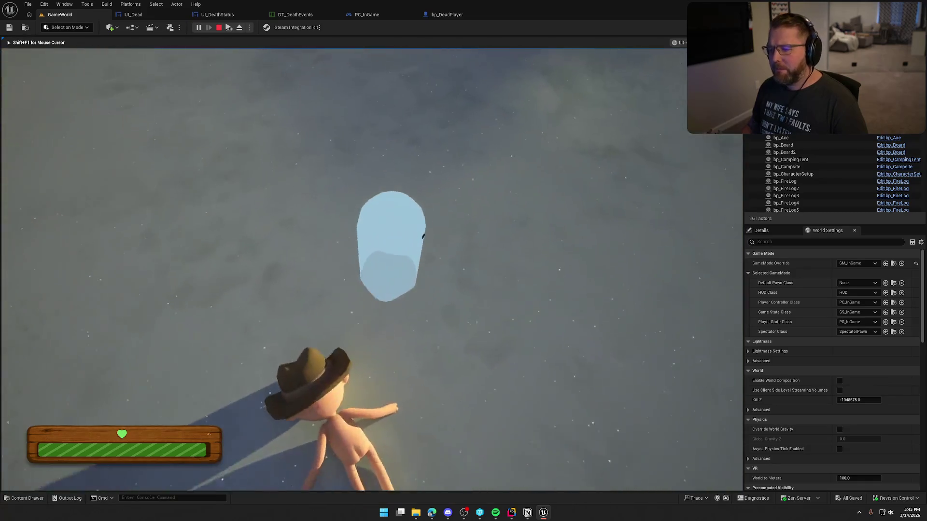
{"action": "key", "text": "shift+F1"}
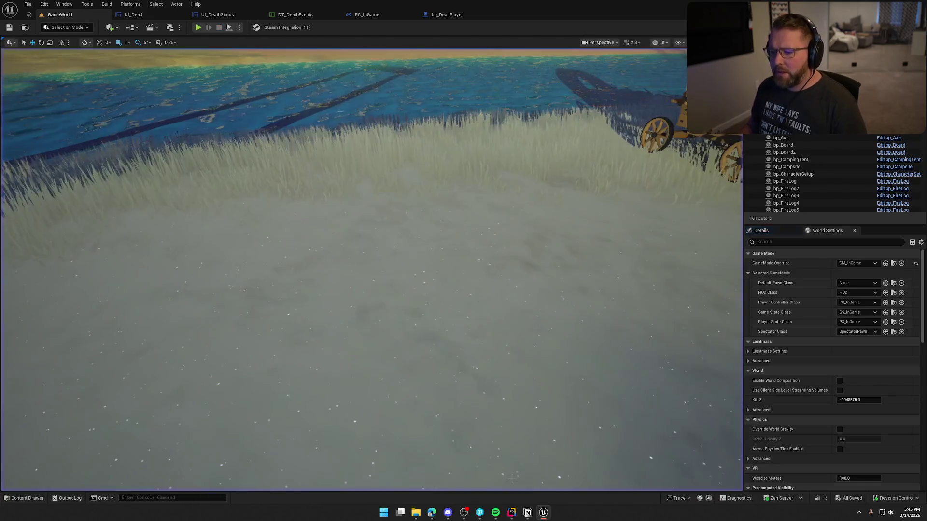
{"action": "left_click", "coordinate": [512, 512]}
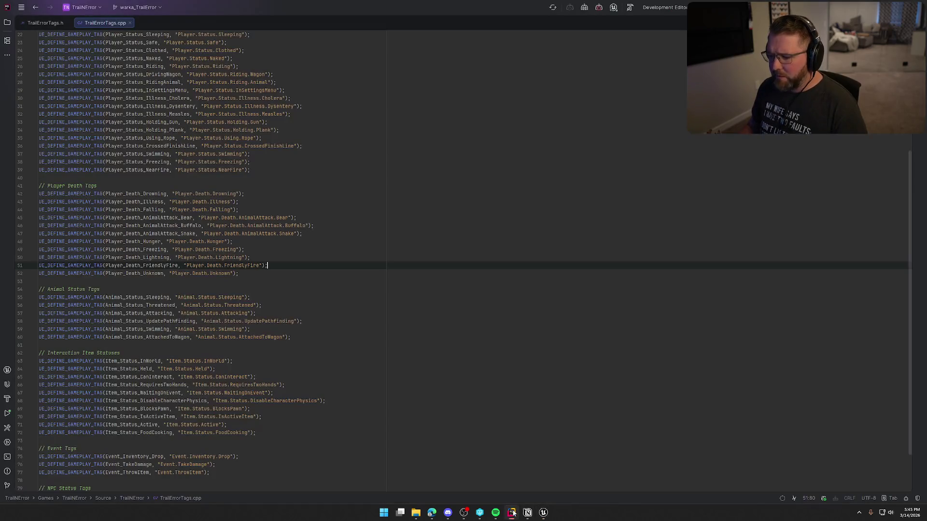
Step: Open PlayerCharacterMain.cpp from the Source/Player folder in Rider
{"action": "middle_click", "coordinate": [41, 23]}
{"action": "middle_click", "coordinate": [41, 23]}
{"action": "key", "text": "alt+1"}
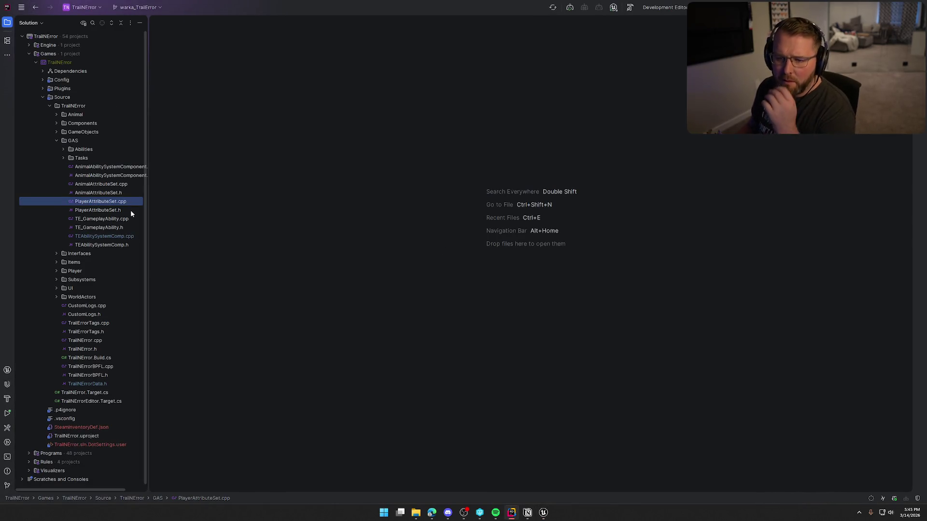
{"action": "left_click", "coordinate": [57, 272]}
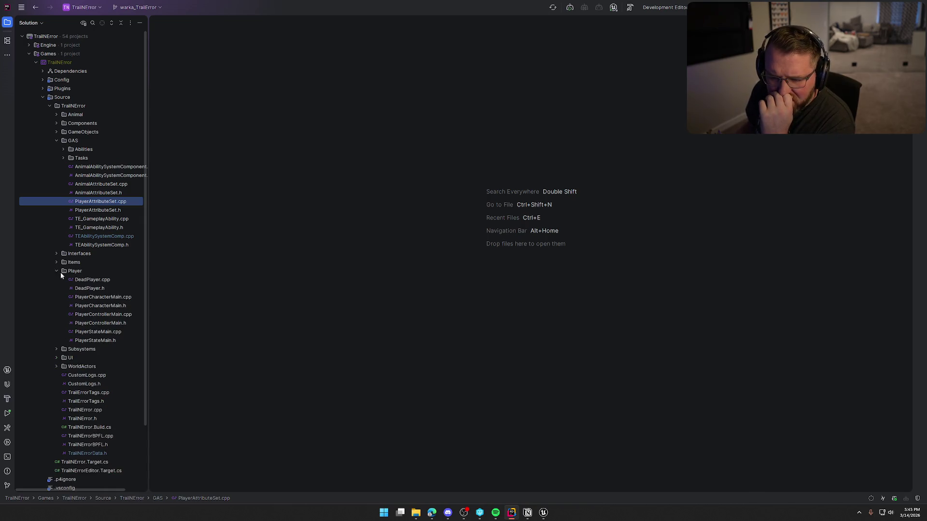
{"action": "double_click", "coordinate": [105, 296]}
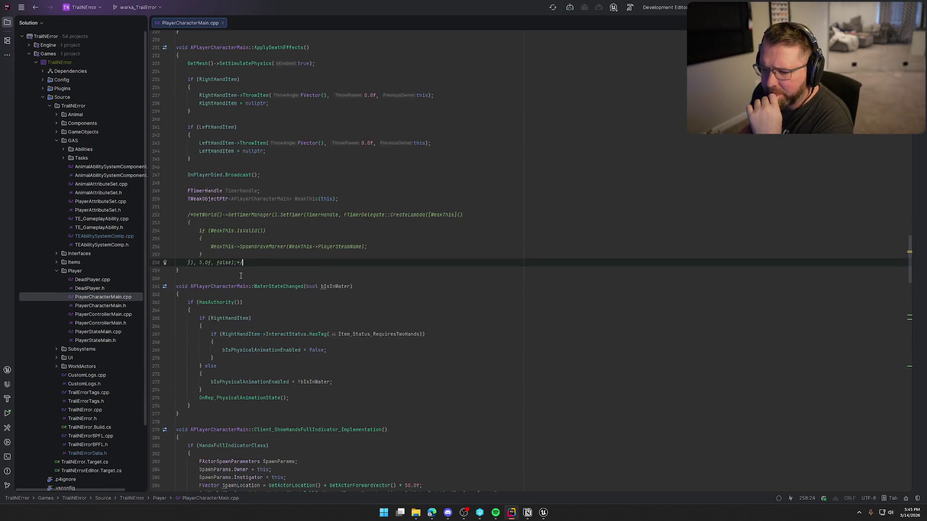
Step: Uncomment the ApplyDeathEffects SetTimer block calling SpawnGraveMarker and check its declaration
{"action": "scroll", "coordinate": [244, 183], "scroll_direction": "up", "scroll_amount": 1}
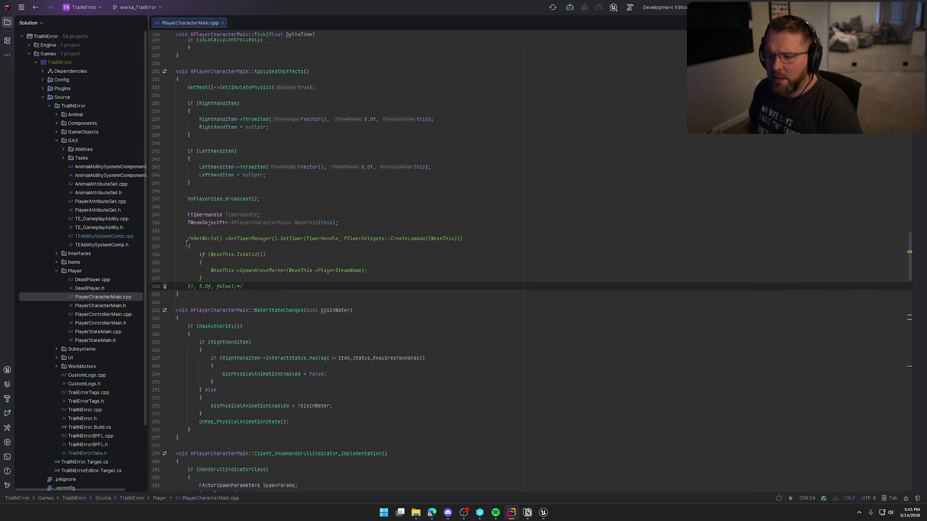
{"action": "left_click", "coordinate": [187, 239], "text": "shift"}
{"action": "key", "text": "ctrl+shift+slash"}
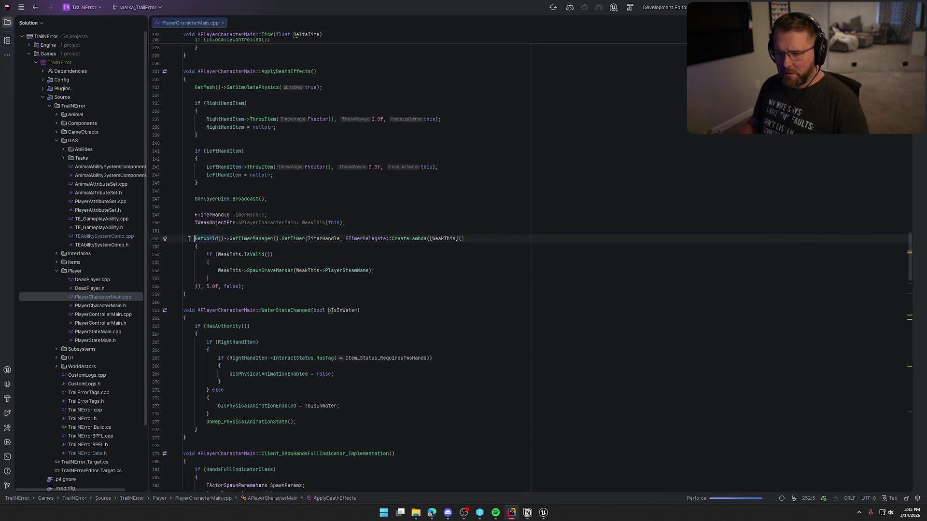
{"action": "left_click", "coordinate": [275, 270]}
{"action": "left_click", "coordinate": [276, 270], "text": "ctrl"}
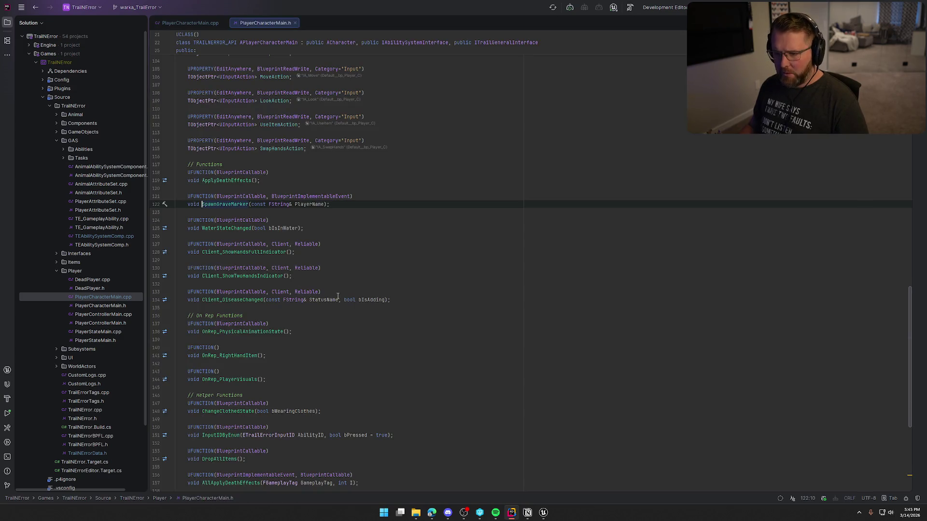
{"action": "key", "text": "ctrl+alt+Left"}
{"action": "key", "text": "alt+Tab"}
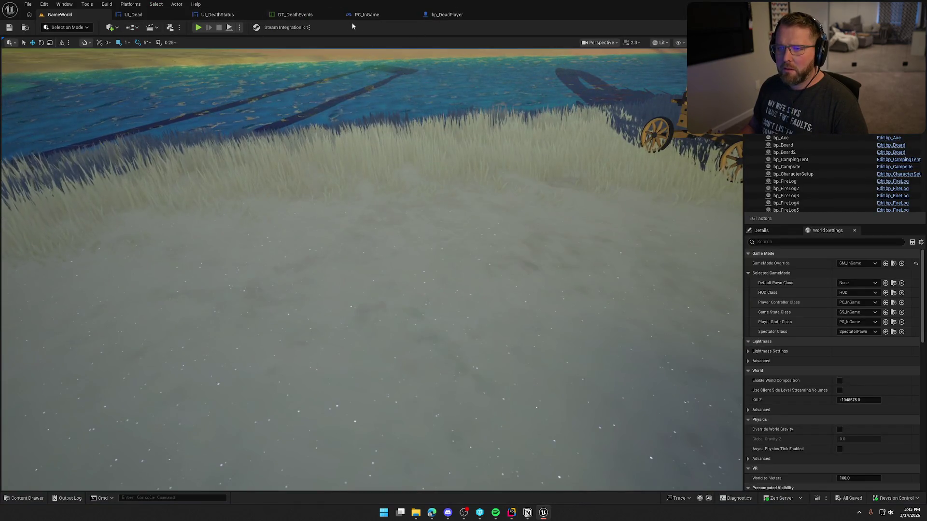
Step: Open bp_Player and pan its EventGraph to the line trace, Delay and Destroy Actor nodes
{"action": "key", "text": "ctrl+space"}
{"action": "left_click", "coordinate": [146, 367]}
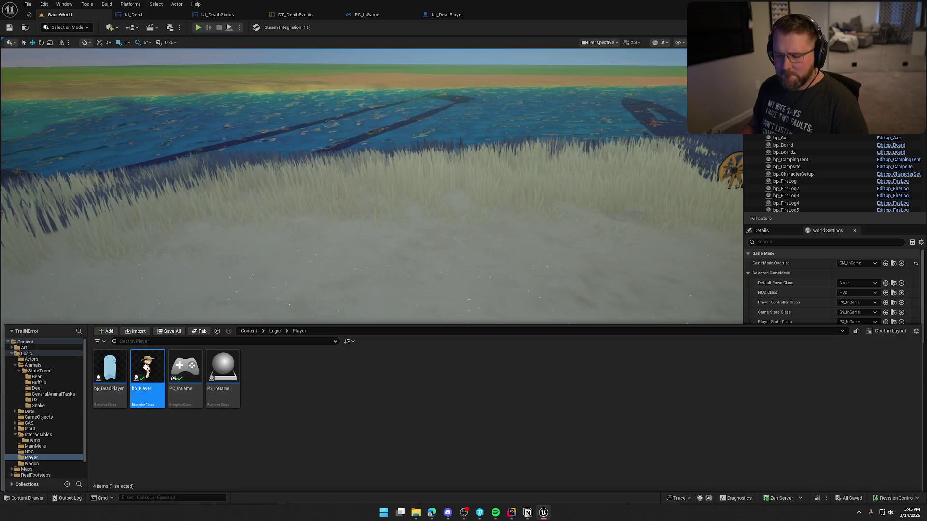
{"action": "key", "text": "Return"}
{"action": "scroll", "coordinate": [298, 371], "scroll_direction": "down", "scroll_amount": 2}
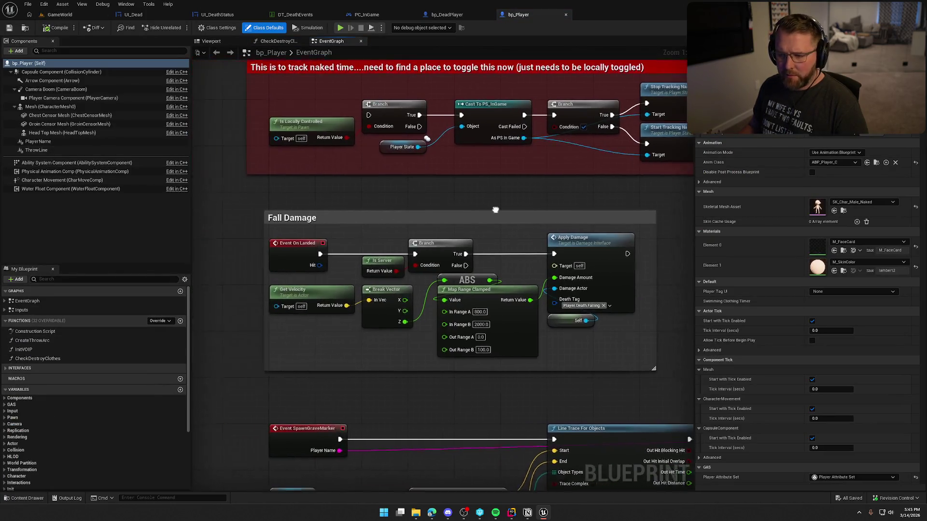
{"action": "mouse_move", "coordinate": [298, 371]}
{"action": "left_mouse_down"}
{"action": "mouse_move", "coordinate": [304, 344]}
{"action": "mouse_move", "coordinate": [331, 395]}
{"action": "mouse_move", "coordinate": [527, 365]}
{"action": "left_mouse_up"}
{"action": "left_click_drag", "start_coordinate": [637, 308], "coordinate": [354, 311]}
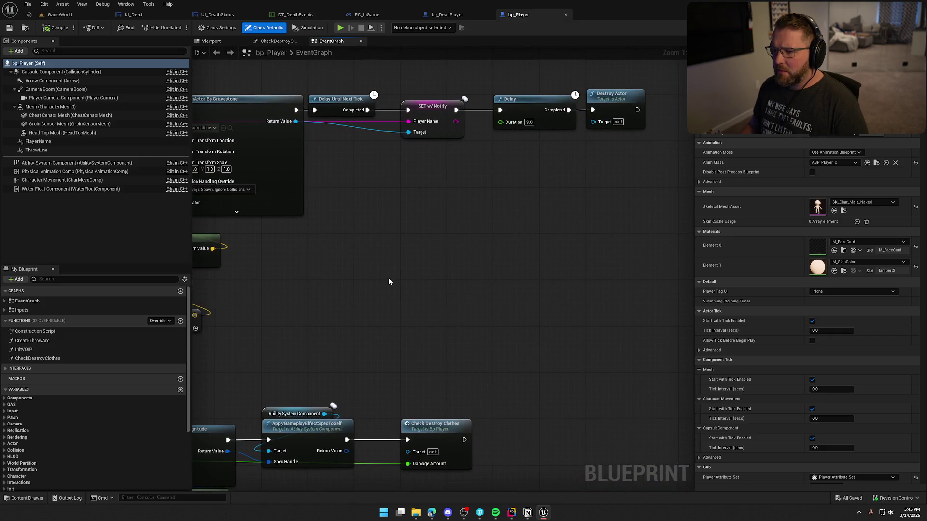
{"action": "scroll", "coordinate": [387, 278], "scroll_direction": "down", "scroll_amount": 2}
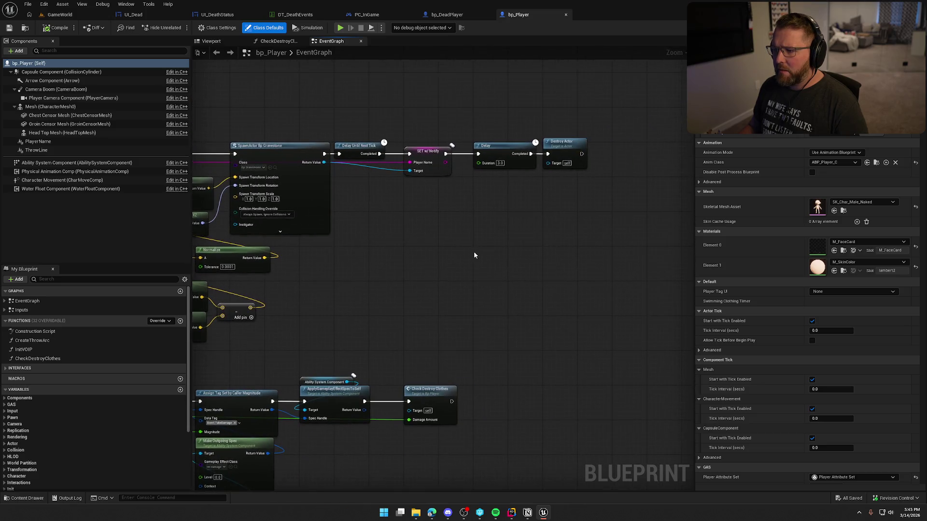
Step: Inspect the Delay and Destroy Actor nodes, then live-compile the C++ changes from GameWorld
{"action": "left_click_drag", "start_coordinate": [474, 254], "coordinate": [502, 120]}
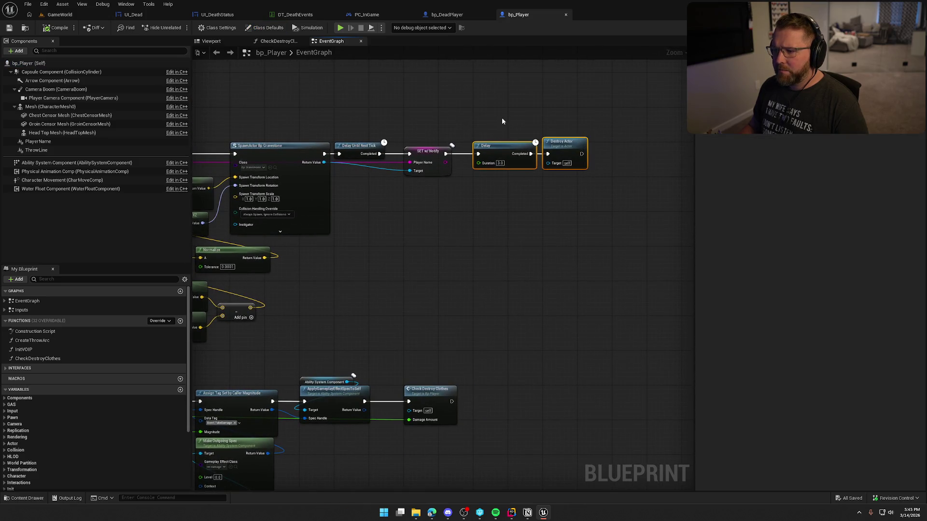
{"action": "left_click", "coordinate": [415, 270]}
{"action": "left_click_drag", "start_coordinate": [415, 270], "coordinate": [522, 276]}
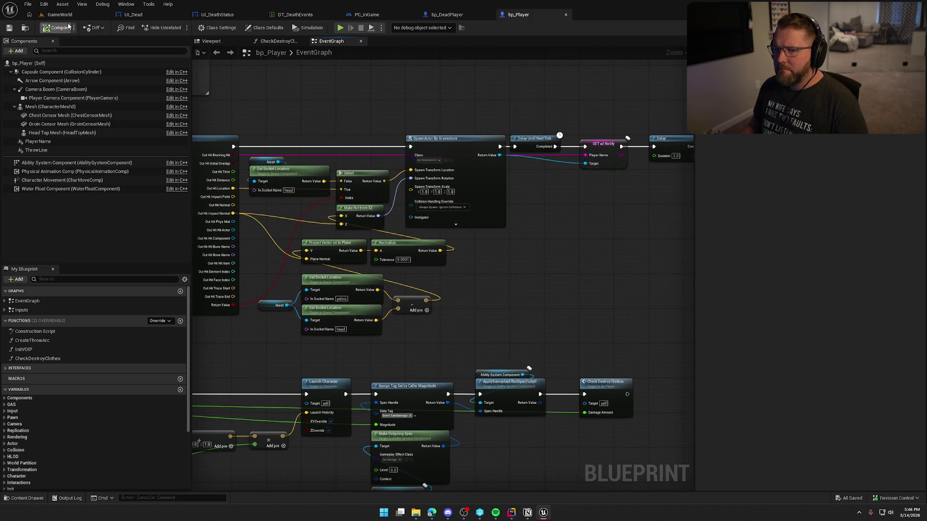
{"action": "left_click", "coordinate": [60, 15]}
{"action": "left_click", "coordinate": [817, 499]}
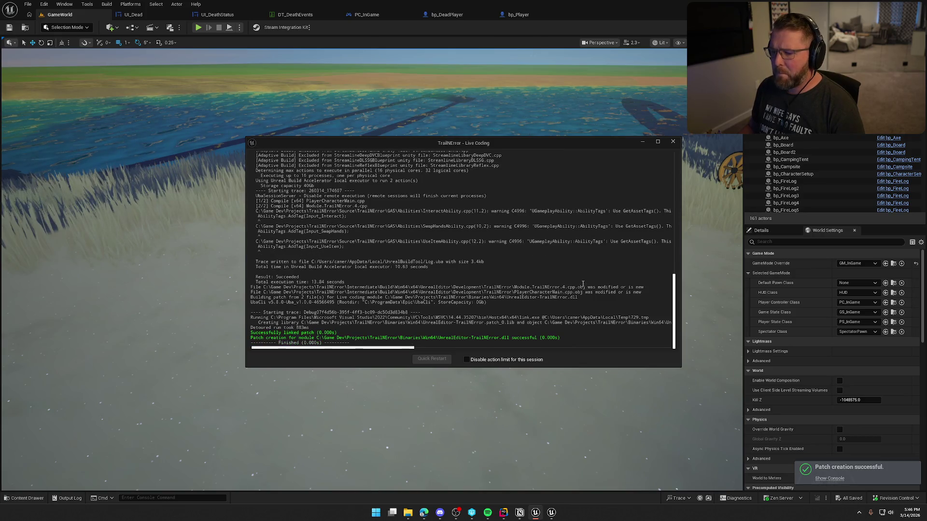
Step: Close the Live Coding log and play-test KillPlayer until the 'Gravity works' death screen appears
{"action": "left_click", "coordinate": [673, 142]}
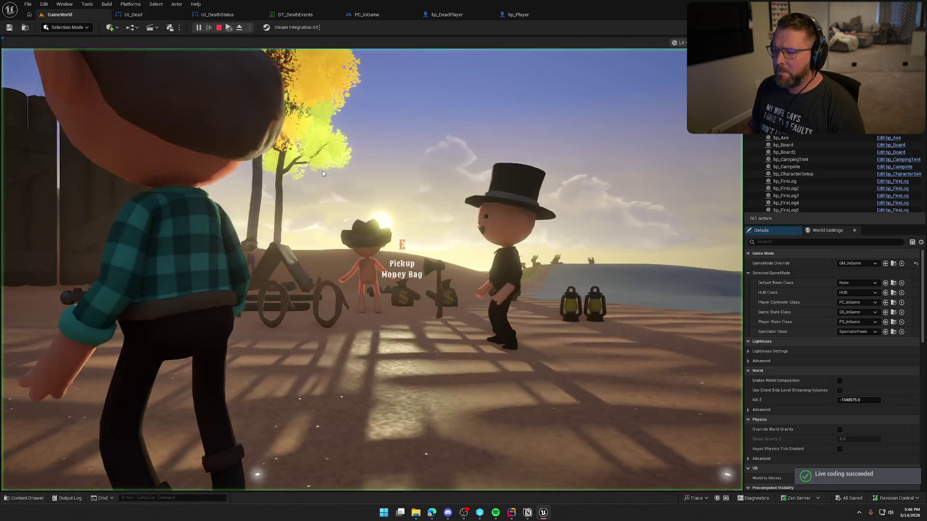
{"action": "key", "text": "w"}
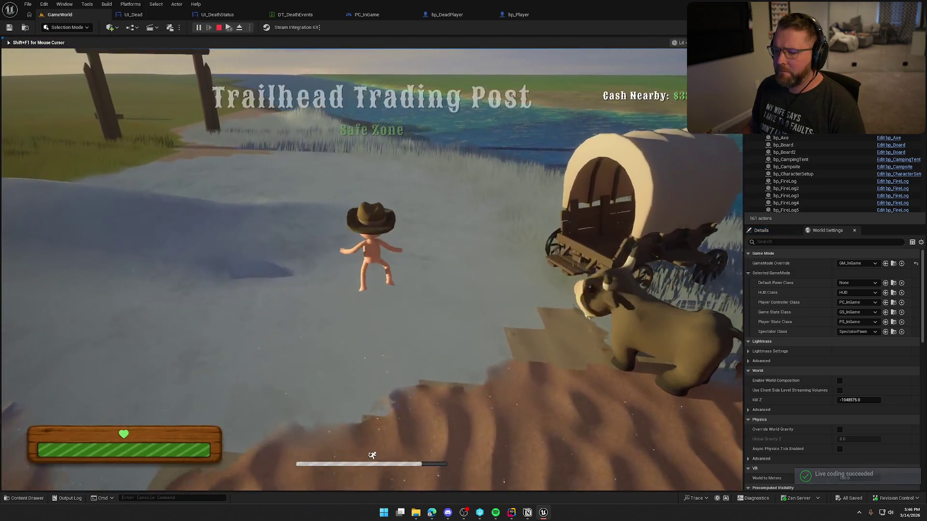
{"action": "key", "text": "w"}
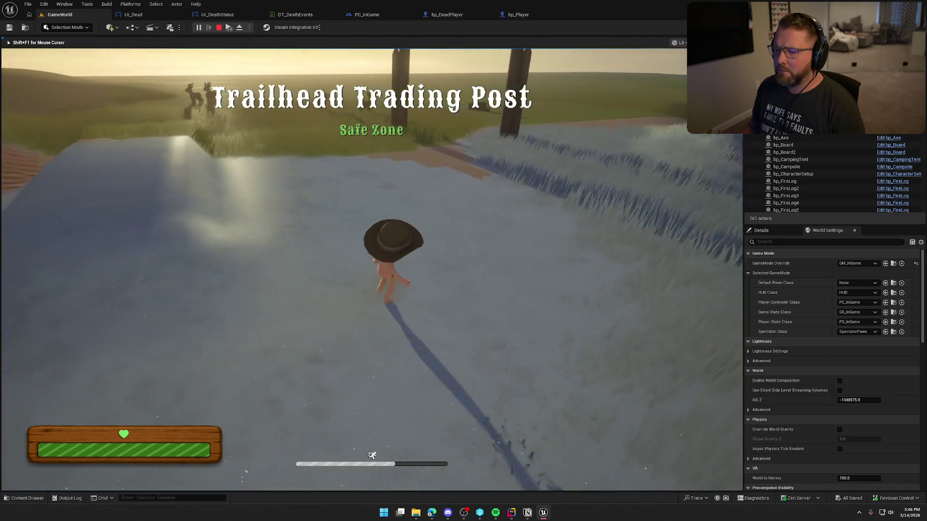
{"action": "key", "text": "shift+F1"}
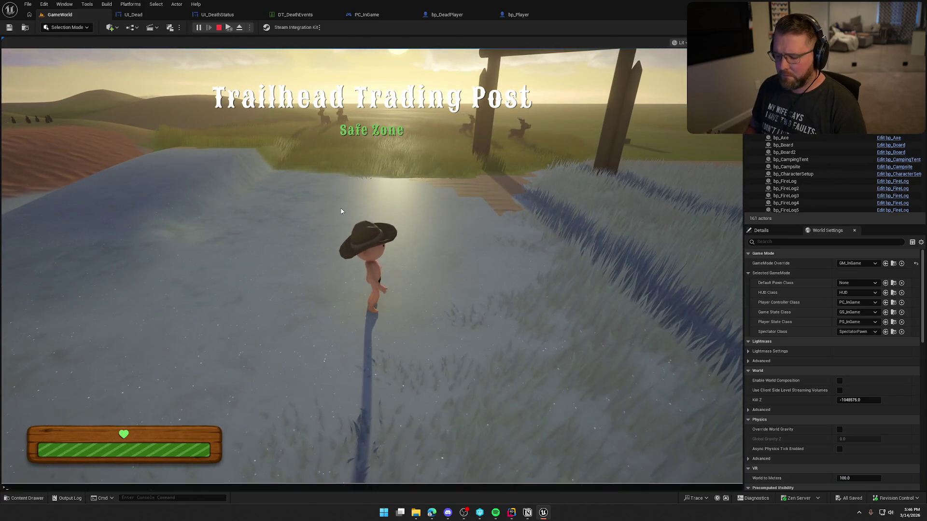
{"action": "key", "text": "grave"}
{"action": "key", "text": "Up"}
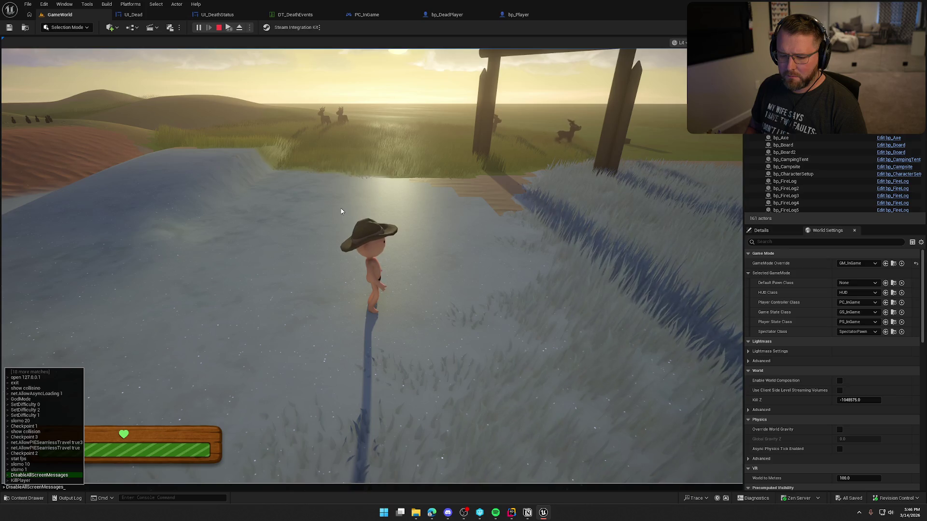
{"action": "key", "text": "Down"}
{"action": "key", "text": "Return"}
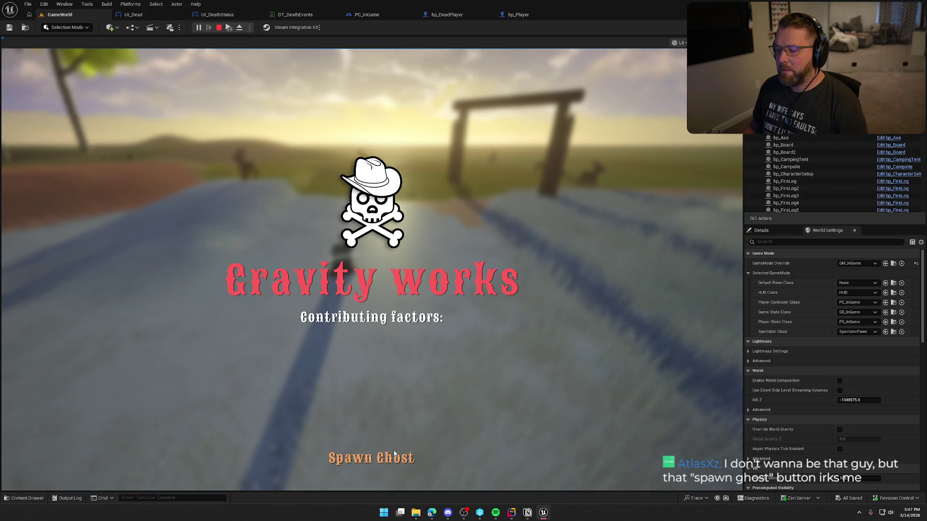
{"action": "key", "text": "Escape"}
{"action": "left_click", "coordinate": [502, 14]}
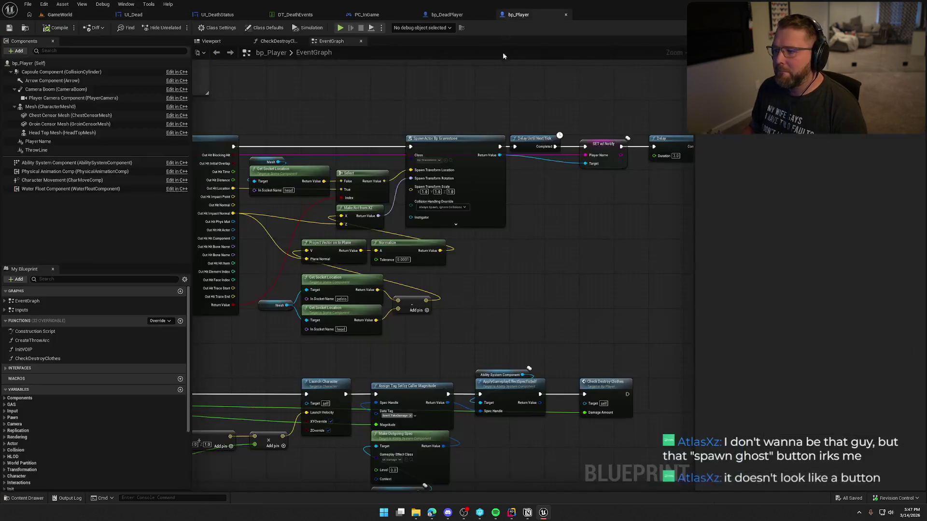
Step: Marquee-select and delete bp_Player's Delay and Destroy Actor nodes, then compile and save
{"action": "scroll", "coordinate": [370, 257], "scroll_direction": "up", "scroll_amount": 3}
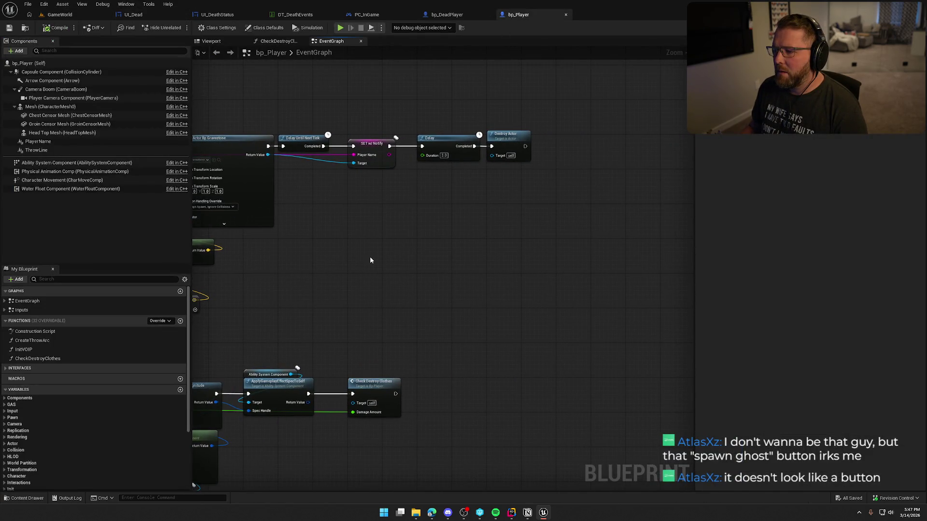
{"action": "left_click_drag", "start_coordinate": [414, 94], "coordinate": [558, 208]}
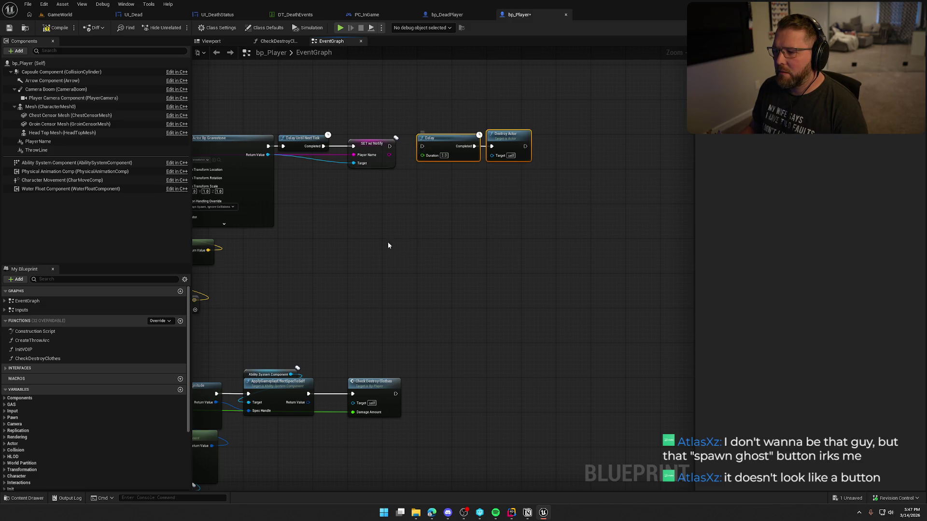
{"action": "scroll", "coordinate": [389, 244], "scroll_direction": "down", "scroll_amount": 3}
{"action": "scroll", "coordinate": [431, 267], "scroll_direction": "up", "scroll_amount": 3}
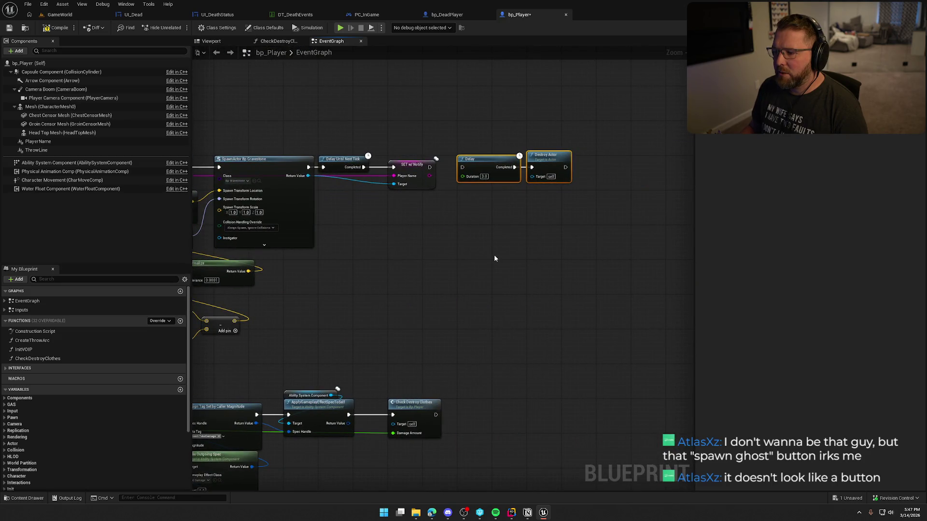
{"action": "key", "text": "Delete"}
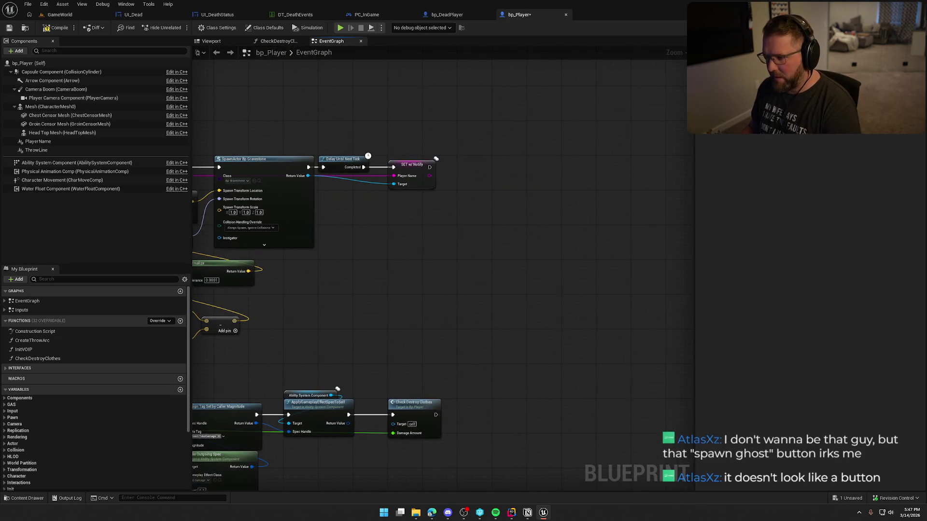
{"action": "left_click", "coordinate": [56, 28]}
{"action": "left_click", "coordinate": [217, 15]}
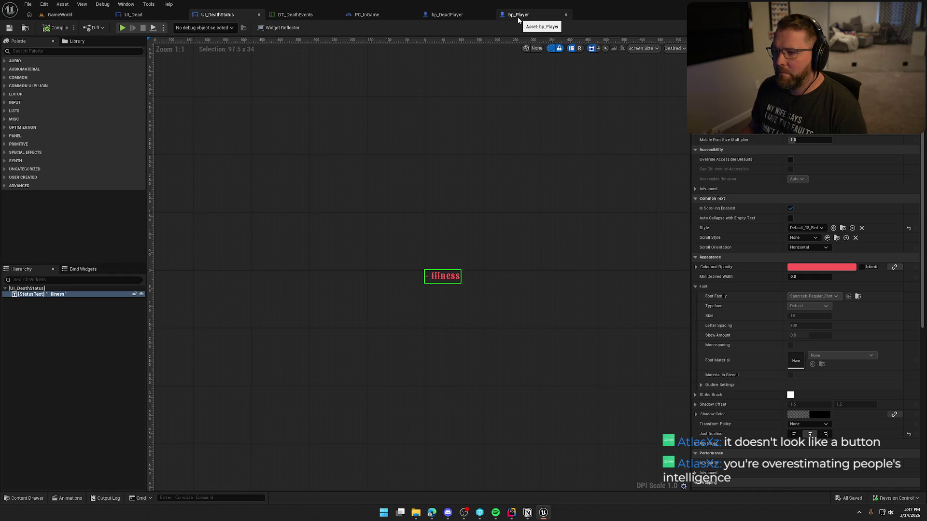
{"action": "left_click", "coordinate": [133, 14]}
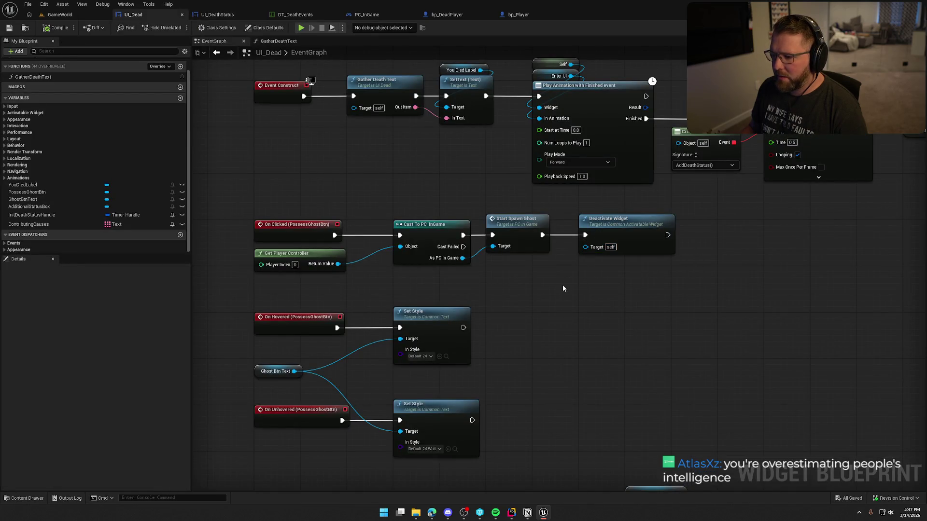
Step: In PC_InGame's StartSpawnGhost logic, find SpawnActor and Possess and move Possess right to make room
{"action": "double_click", "coordinate": [517, 227]}
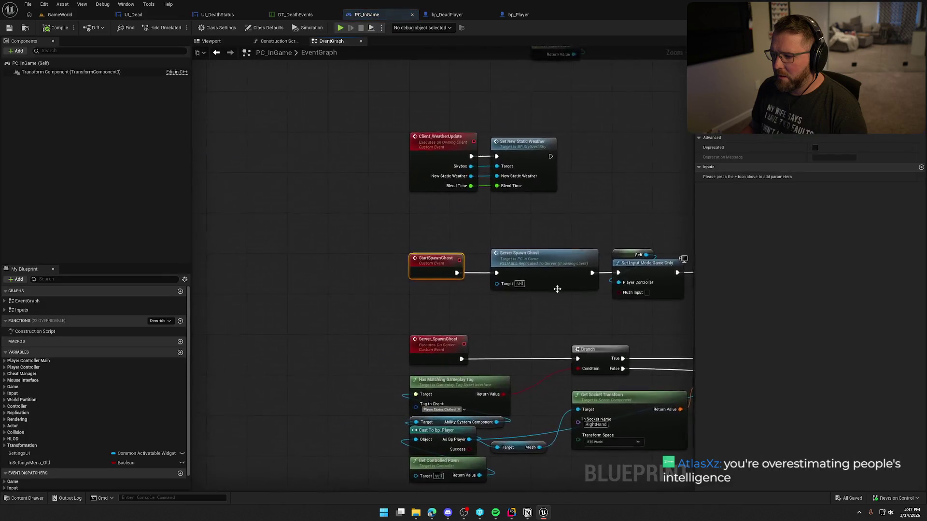
{"action": "scroll", "coordinate": [286, 225], "scroll_direction": "down", "scroll_amount": 2}
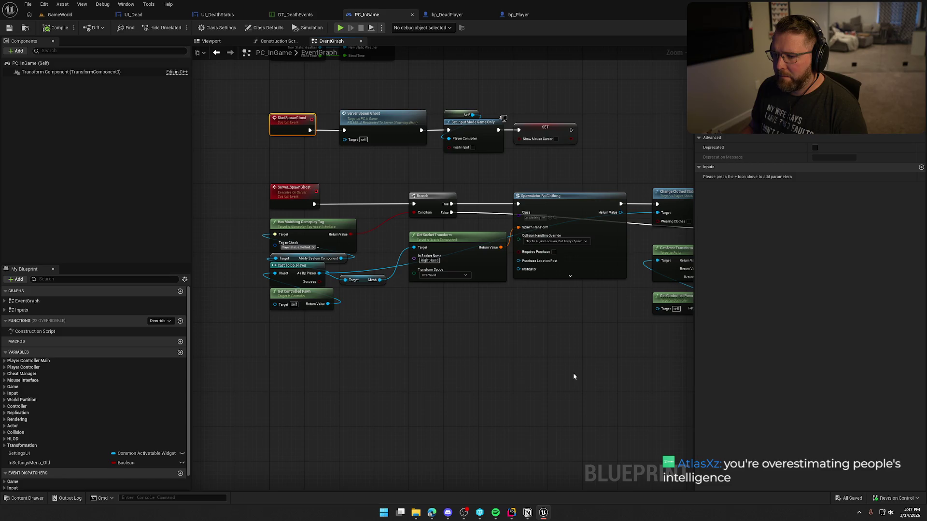
{"action": "left_click_drag", "start_coordinate": [579, 354], "coordinate": [195, 310]}
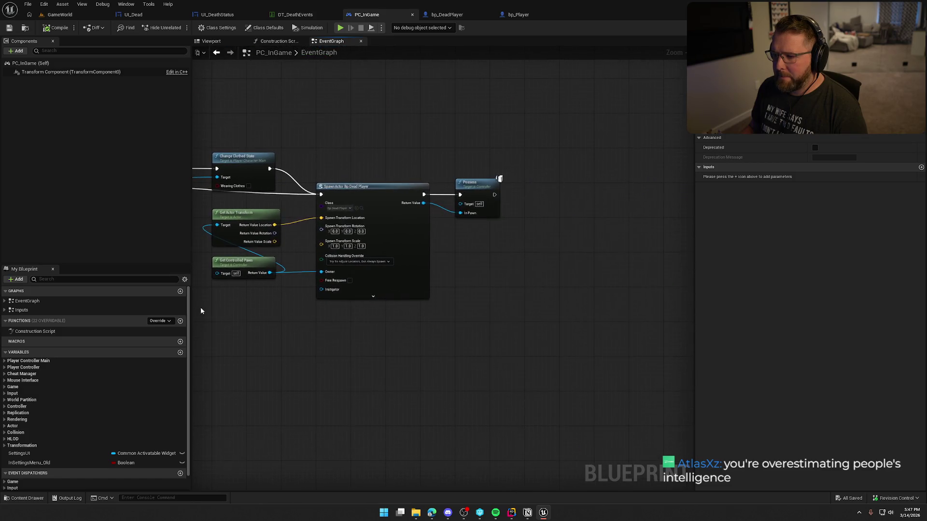
{"action": "left_click_drag", "start_coordinate": [423, 307], "coordinate": [515, 313]}
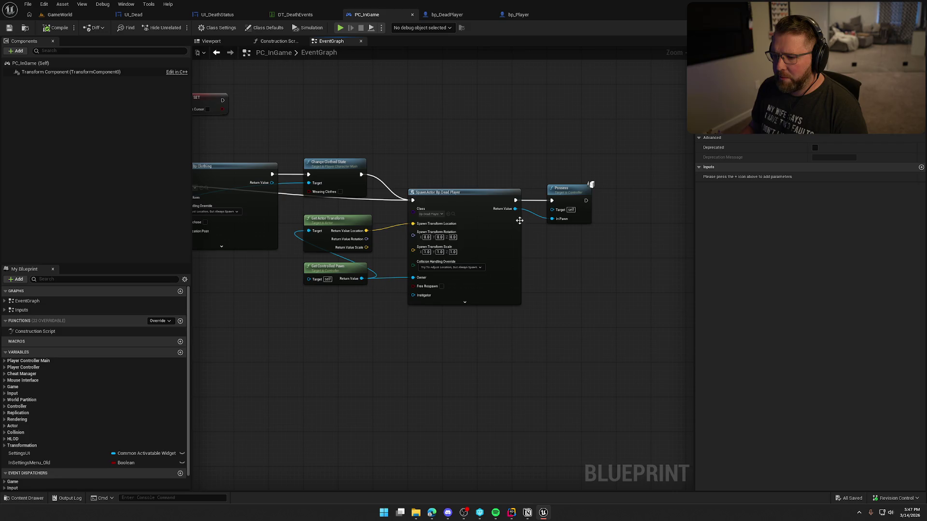
{"action": "scroll", "coordinate": [466, 342], "scroll_direction": "up", "scroll_amount": 1}
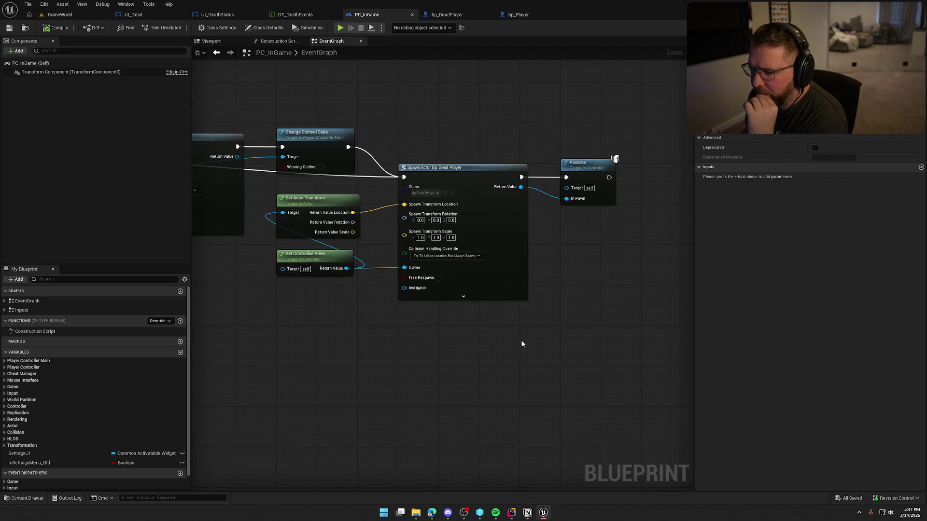
{"action": "left_click_drag", "start_coordinate": [520, 340], "coordinate": [498, 337]}
{"action": "left_click_drag", "start_coordinate": [445, 149], "coordinate": [598, 286]}
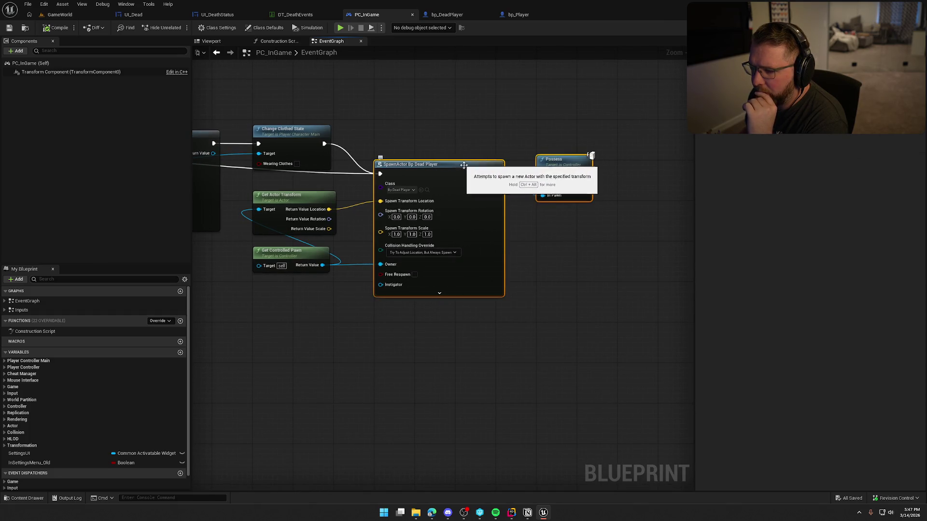
{"action": "left_click", "coordinate": [555, 273]}
{"action": "left_click_drag", "start_coordinate": [625, 214], "coordinate": [488, 212]}
{"action": "left_click_drag", "start_coordinate": [440, 161], "coordinate": [602, 163]}
{"action": "left_click_drag", "start_coordinate": [464, 239], "coordinate": [574, 245]}
Step: Add a Destroy Actor on the controlled pawn, chained between SpawnActor and Possess
{"action": "mouse_move", "coordinate": [294, 269]}
{"action": "left_mouse_down"}
{"action": "mouse_move", "coordinate": [525, 212]}
{"action": "mouse_move", "coordinate": [470, 178]}
{"action": "left_mouse_up"}
{"action": "type", "text": "destroy"}
{"action": "key", "text": "Return"}
{"action": "mouse_move", "coordinate": [552, 222]}
{"action": "left_mouse_down"}
{"action": "mouse_move", "coordinate": [537, 169]}
{"action": "mouse_move", "coordinate": [677, 179]}
{"action": "mouse_move", "coordinate": [604, 174]}
{"action": "left_mouse_up"}
{"action": "left_click", "coordinate": [597, 147]}
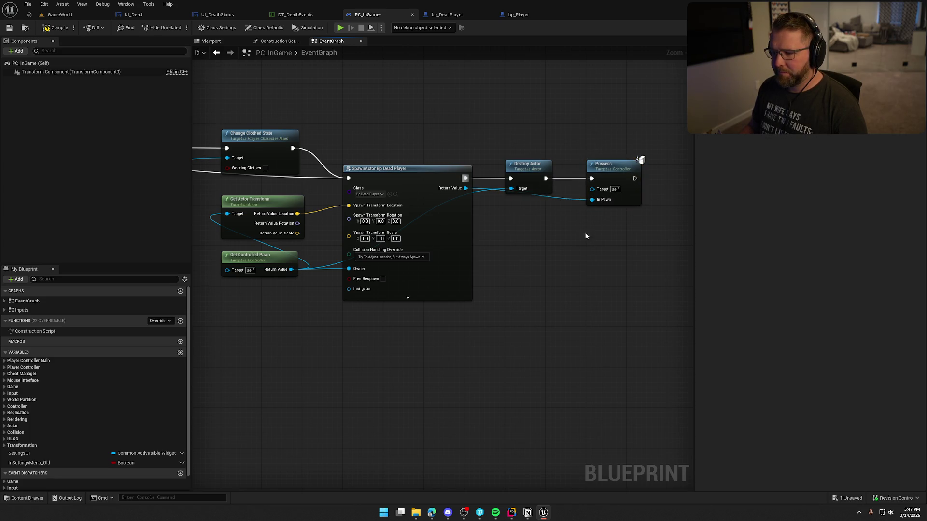
Step: Compile PC_InGame and return to the GameWorld level
{"action": "left_click", "coordinate": [56, 27]}
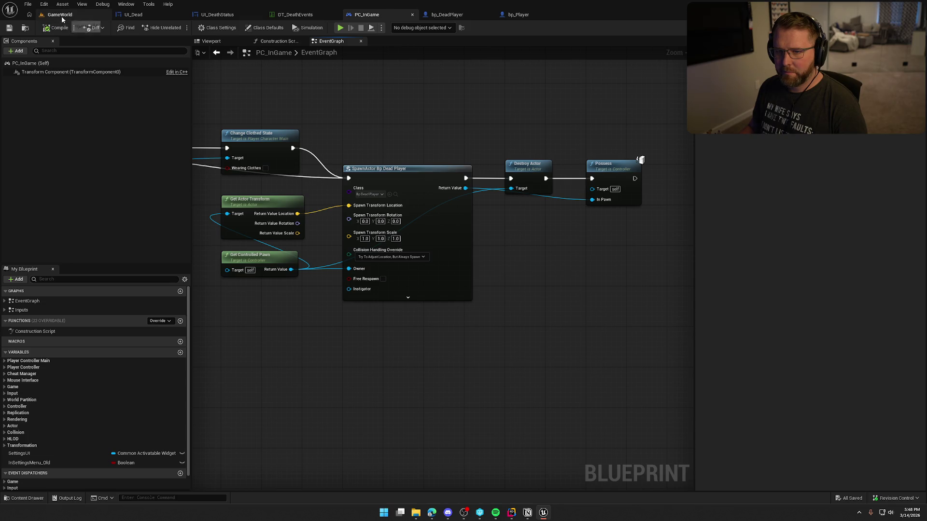
{"action": "left_click", "coordinate": [60, 14]}
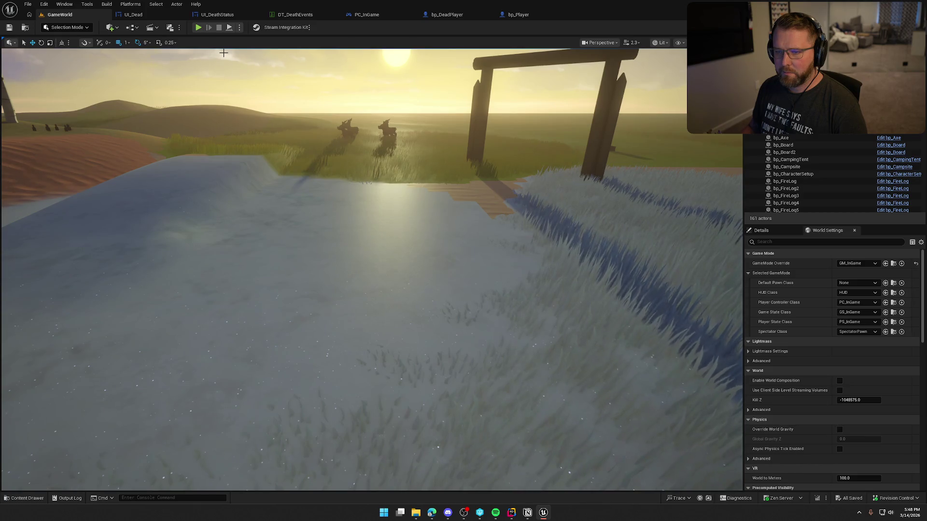
{"action": "left_click", "coordinate": [518, 14]}
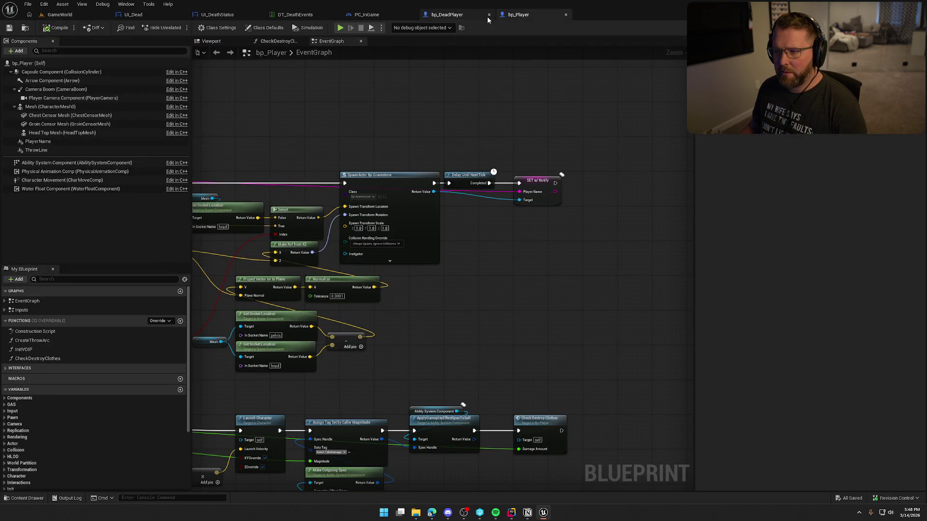
{"action": "left_click", "coordinate": [372, 15]}
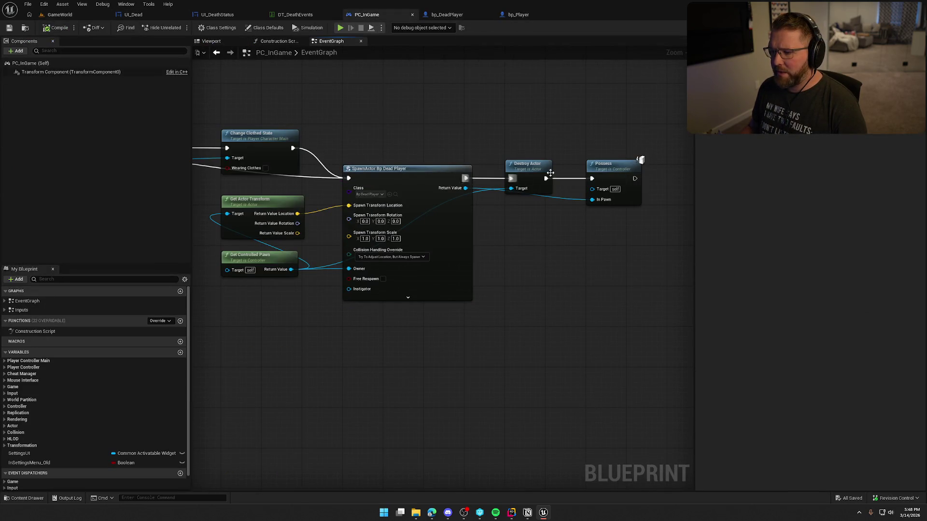
{"action": "scroll", "coordinate": [581, 267], "scroll_direction": "down", "scroll_amount": 1}
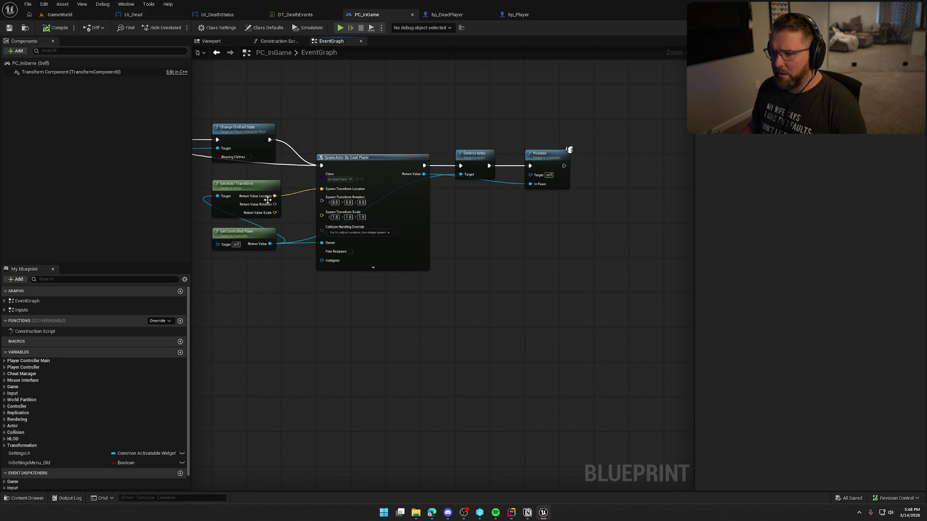
{"action": "left_click", "coordinate": [60, 15]}
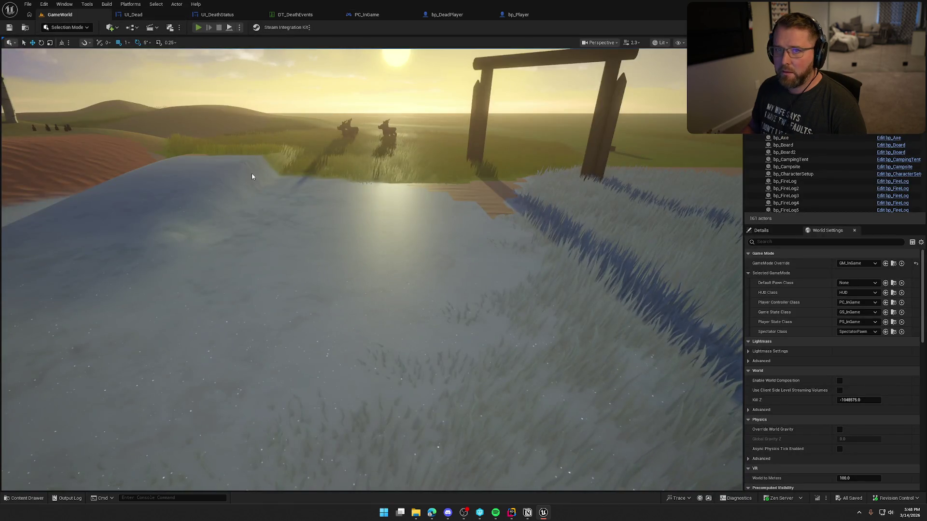
Step: Play-test dying in the water, respawn as a ghost, stop, and bring up UI_DeathStatus
{"action": "key", "text": "alt+p"}
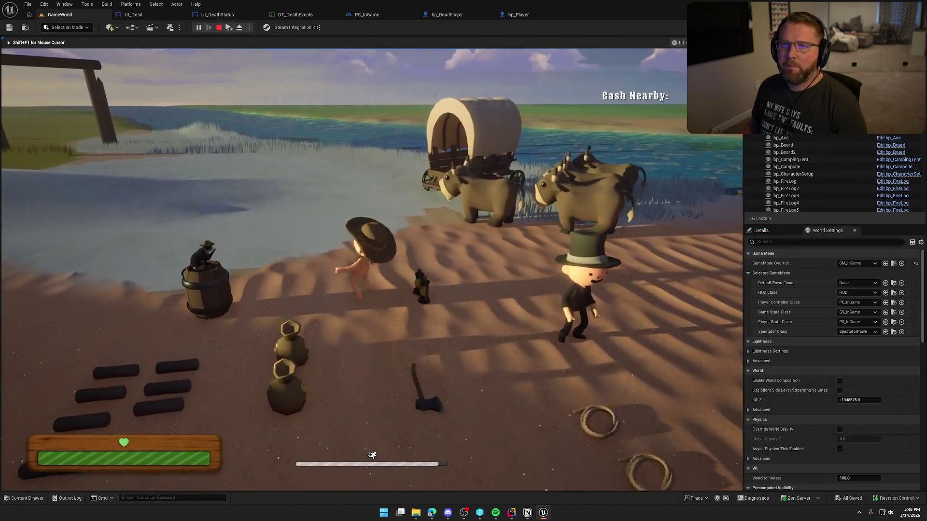
{"action": "key", "text": "w"}
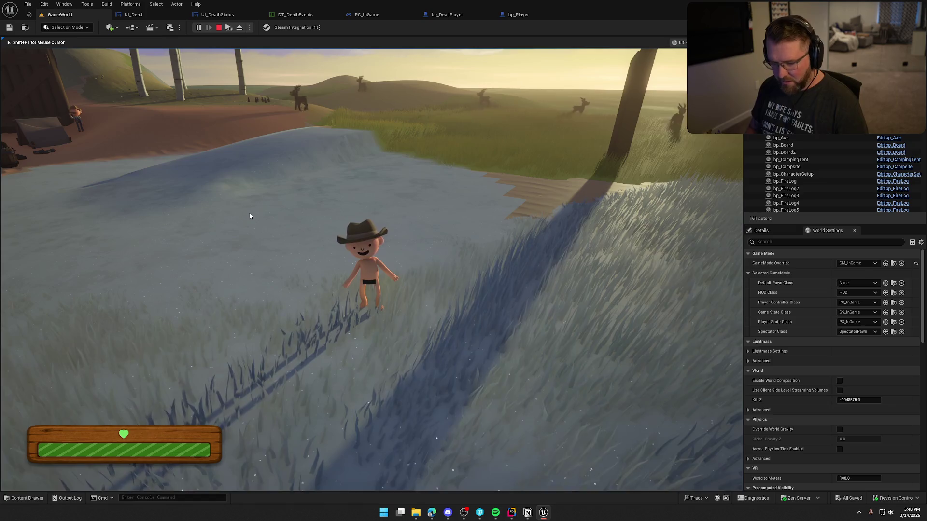
{"action": "key", "text": "grave"}
{"action": "key", "text": "Return"}
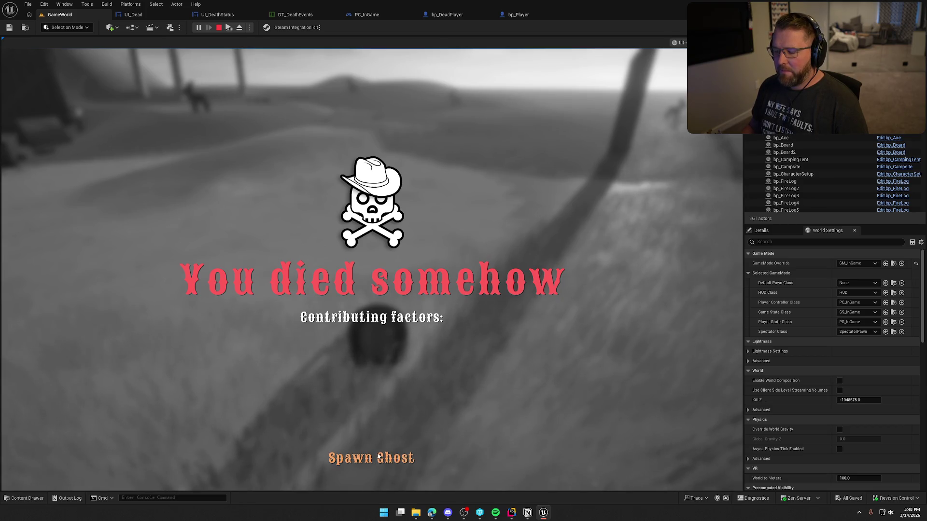
{"action": "left_click", "coordinate": [379, 456]}
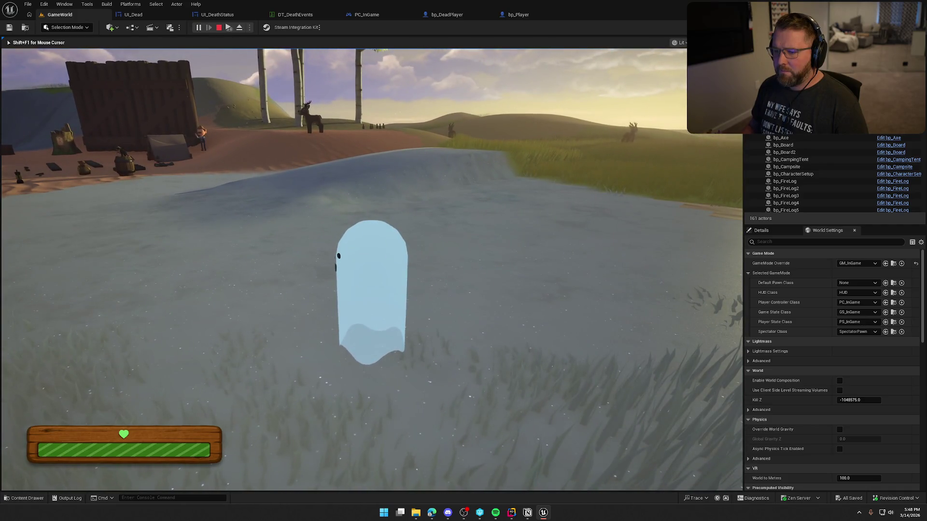
{"action": "key", "text": "Escape"}
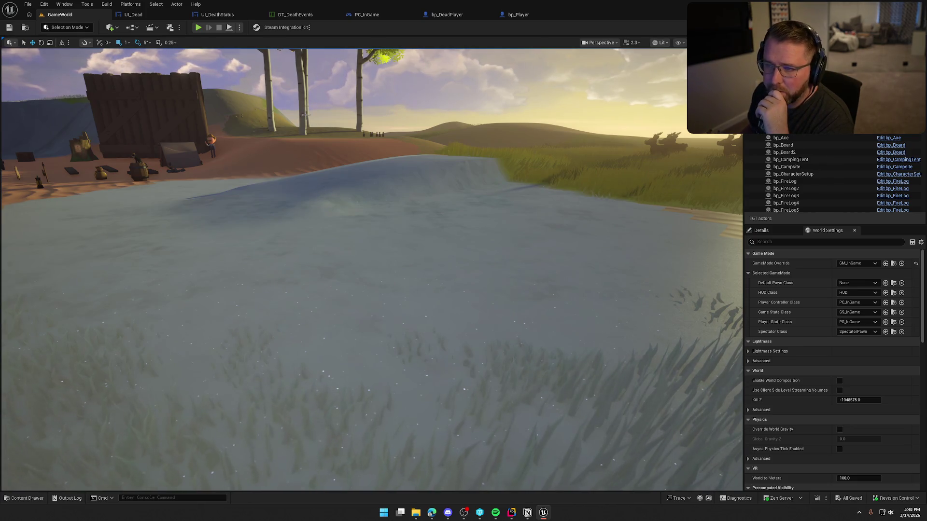
{"action": "left_click", "coordinate": [217, 15]}
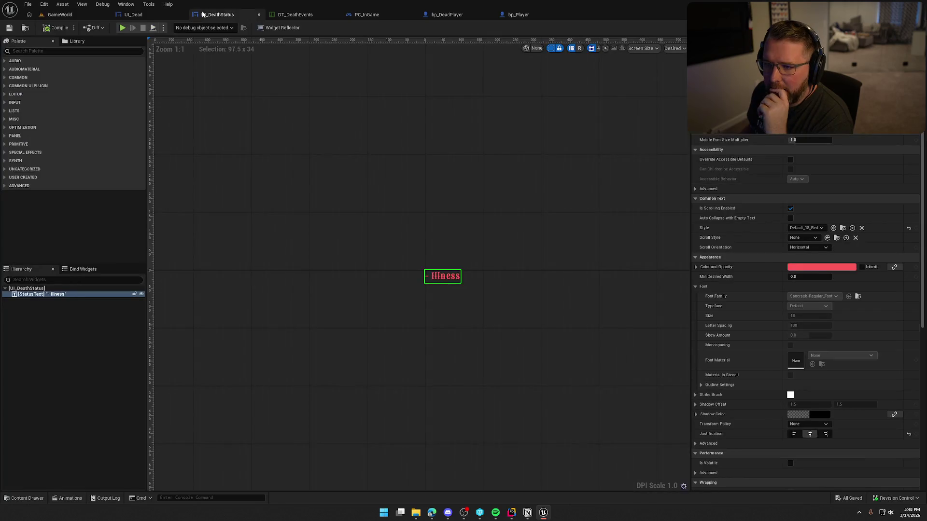
Step: Review UI_Dead's PossessGhostBtn OnClicked logic, then return to bp_Player's event graph
{"action": "left_click", "coordinate": [145, 16]}
{"action": "left_click", "coordinate": [336, 164]}
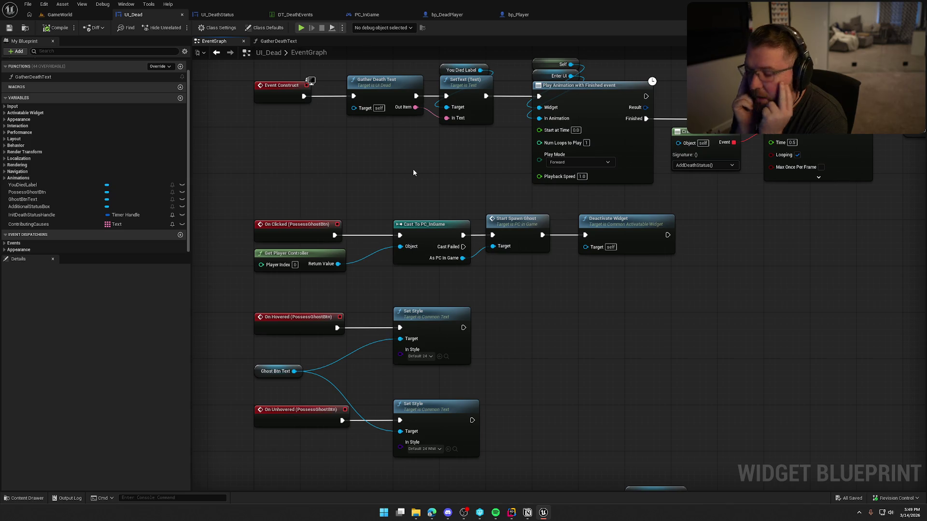
{"action": "left_click", "coordinate": [519, 15]}
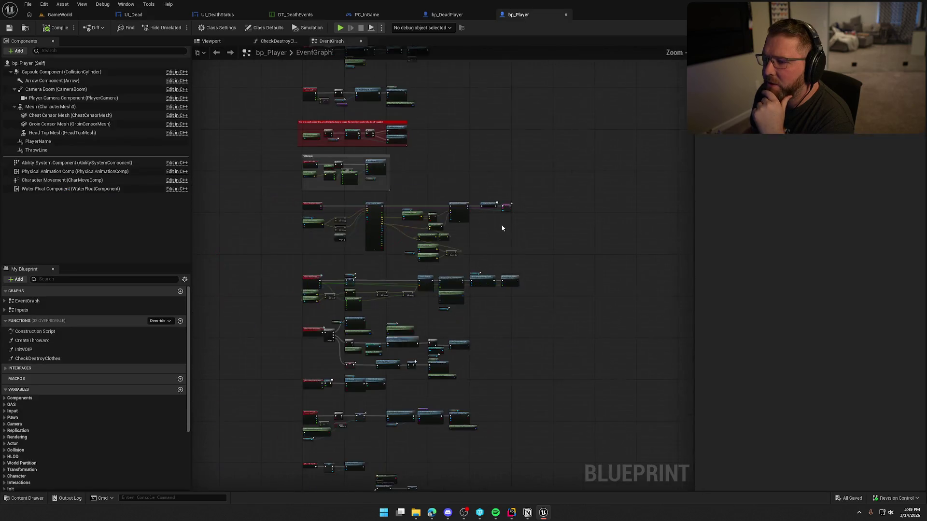
Step: Bring the Fall Damage logic into view and confirm Map Range Clamped's In Range A value
{"action": "scroll", "coordinate": [397, 200], "scroll_direction": "up", "scroll_amount": 3}
{"action": "scroll", "coordinate": [384, 200], "scroll_direction": "up", "scroll_amount": 2}
{"action": "mouse_move", "coordinate": [384, 201]}
{"action": "left_mouse_down"}
{"action": "mouse_move", "coordinate": [473, 212]}
{"action": "mouse_move", "coordinate": [480, 319]}
{"action": "mouse_move", "coordinate": [481, 169]}
{"action": "mouse_move", "coordinate": [457, 155]}
{"action": "left_mouse_up"}
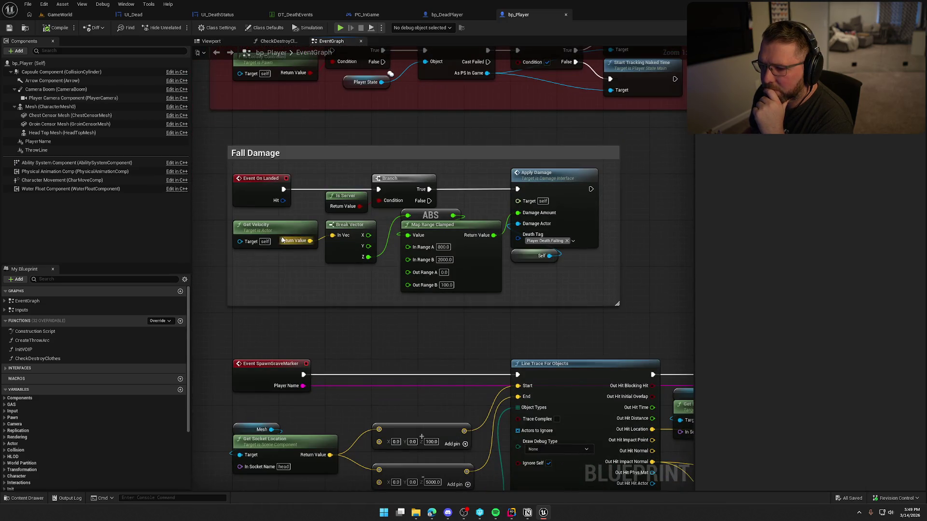
{"action": "left_click_drag", "start_coordinate": [532, 273], "coordinate": [493, 262]}
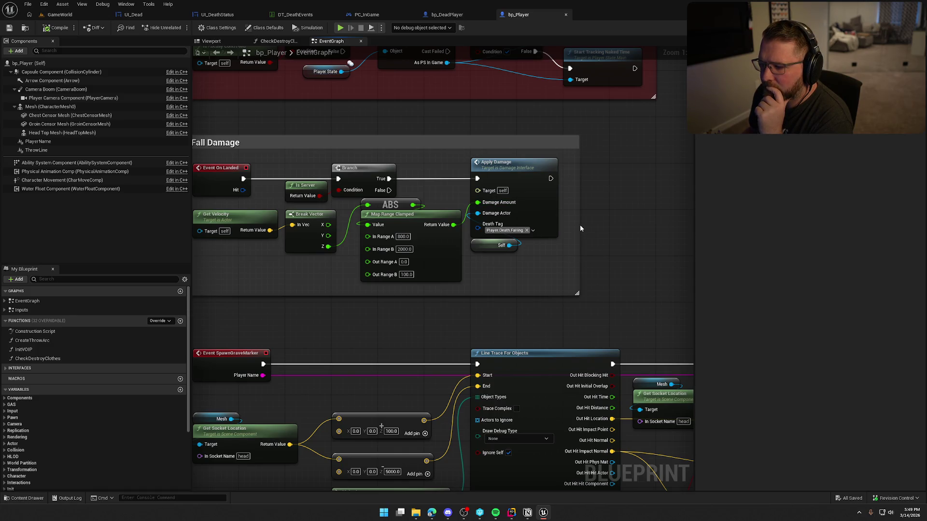
{"action": "left_click_drag", "start_coordinate": [554, 241], "coordinate": [563, 240]}
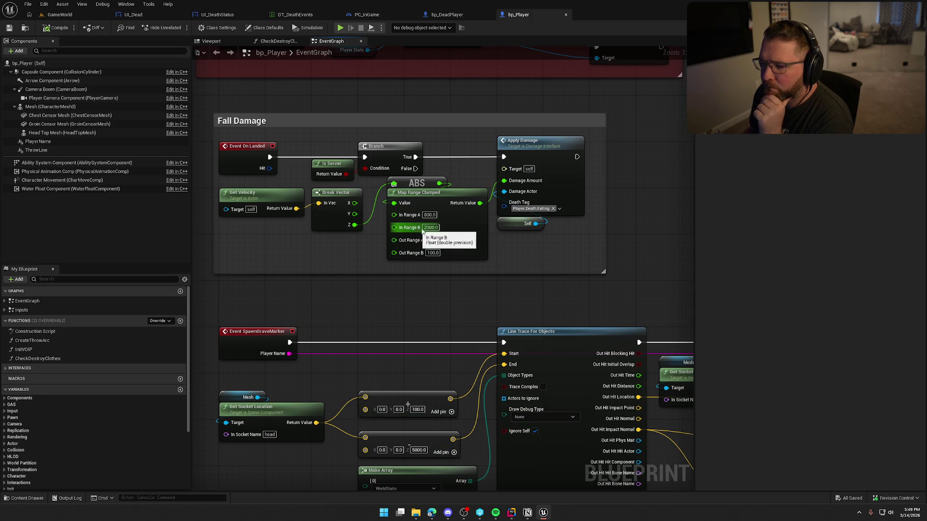
{"action": "left_click", "coordinate": [429, 215]}
{"action": "key", "text": "Return"}
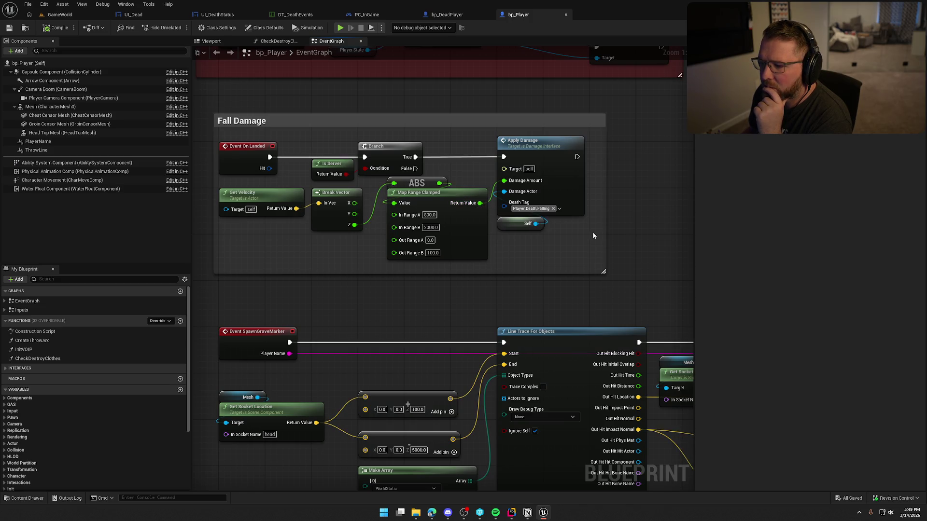
Step: Move Apply Damage and Self right and refit the Fall Damage comment box around them
{"action": "left_click_drag", "start_coordinate": [592, 231], "coordinate": [497, 200]}
{"action": "left_click_drag", "start_coordinate": [582, 194], "coordinate": [622, 193]}
{"action": "mouse_move", "coordinate": [506, 231]}
{"action": "left_mouse_down"}
{"action": "mouse_move", "coordinate": [410, 138]}
{"action": "mouse_move", "coordinate": [574, 151]}
{"action": "mouse_move", "coordinate": [445, 149]}
{"action": "left_mouse_up"}
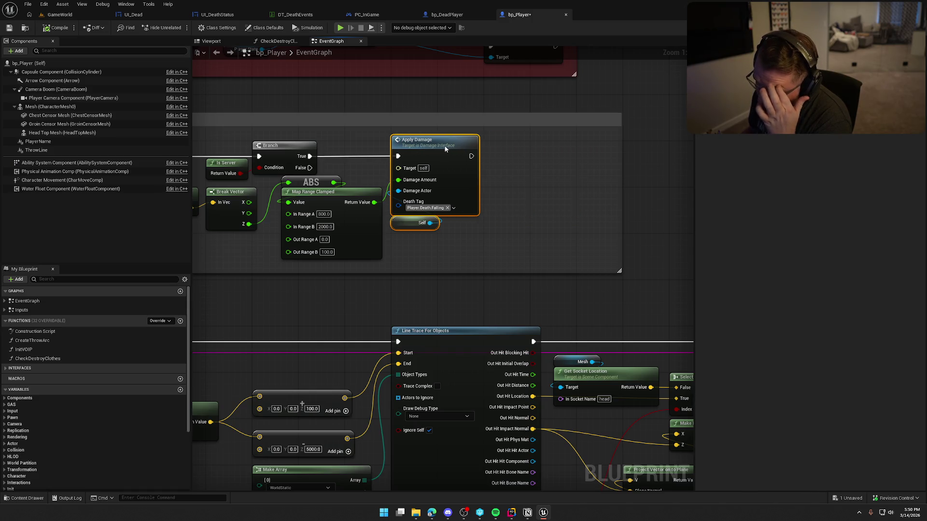
{"action": "left_click_drag", "start_coordinate": [622, 172], "coordinate": [493, 170]}
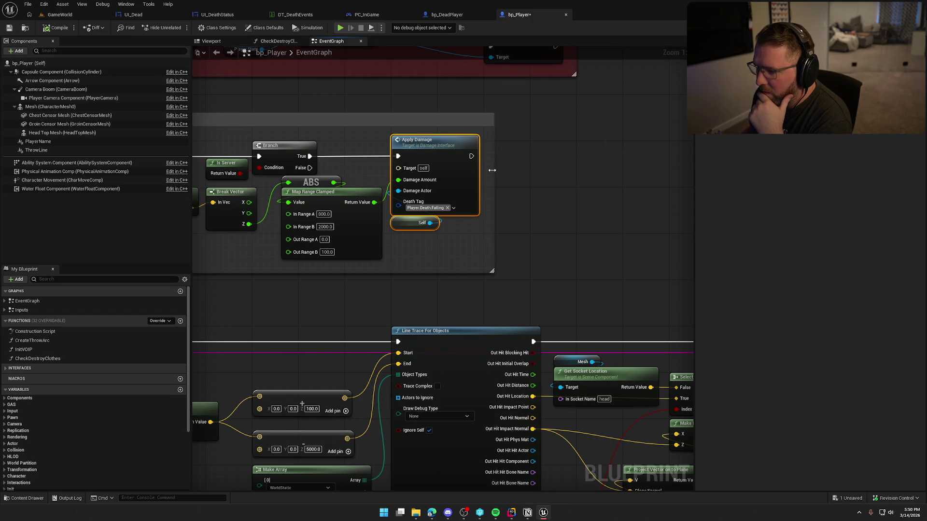
{"action": "left_click", "coordinate": [544, 217]}
{"action": "scroll", "coordinate": [536, 220], "scroll_direction": "down", "scroll_amount": 1}
{"action": "scroll", "coordinate": [338, 241], "scroll_direction": "down", "scroll_amount": 5}
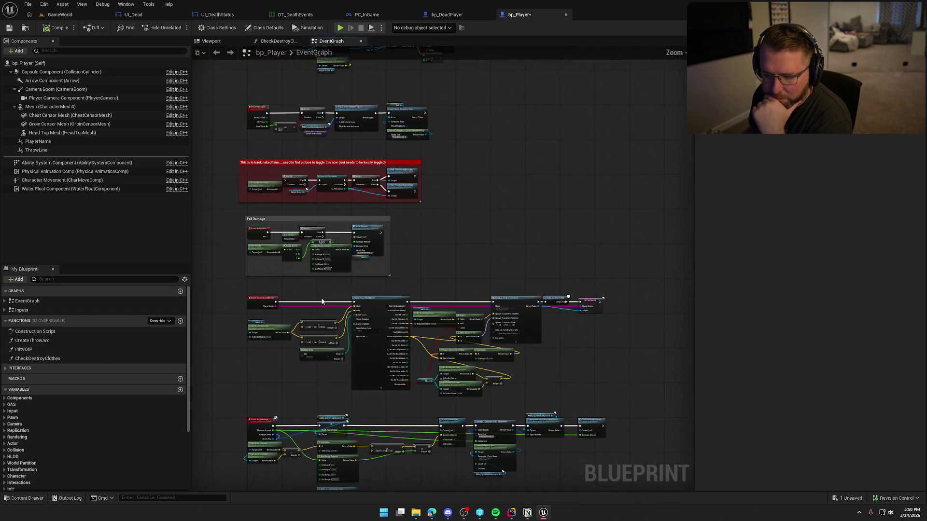
Step: Move the ApplyDamage tag-setting SET nodes right to make room
{"action": "scroll", "coordinate": [361, 53], "scroll_direction": "up", "scroll_amount": 1}
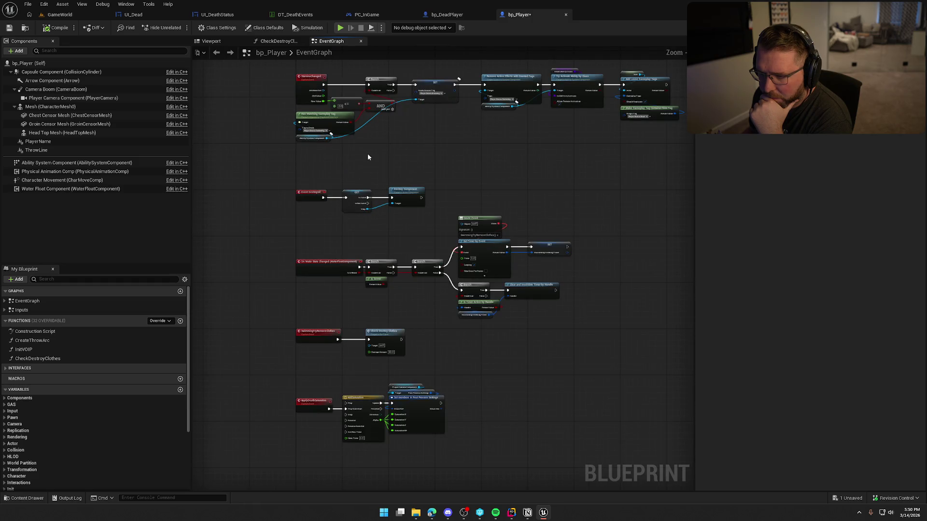
{"action": "mouse_move", "coordinate": [370, 153]}
{"action": "left_mouse_down"}
{"action": "mouse_move", "coordinate": [375, 443]}
{"action": "mouse_move", "coordinate": [371, 351]}
{"action": "left_mouse_up"}
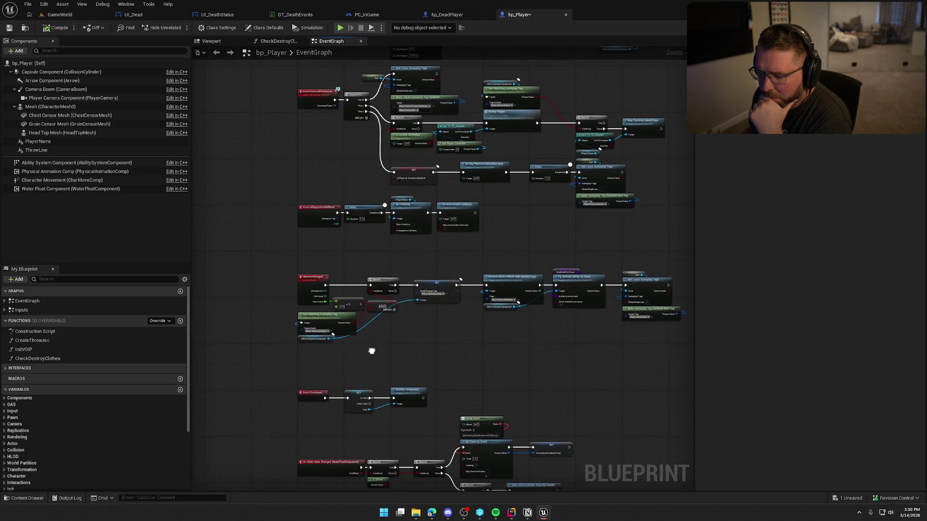
{"action": "scroll", "coordinate": [371, 351], "scroll_direction": "up", "scroll_amount": 3}
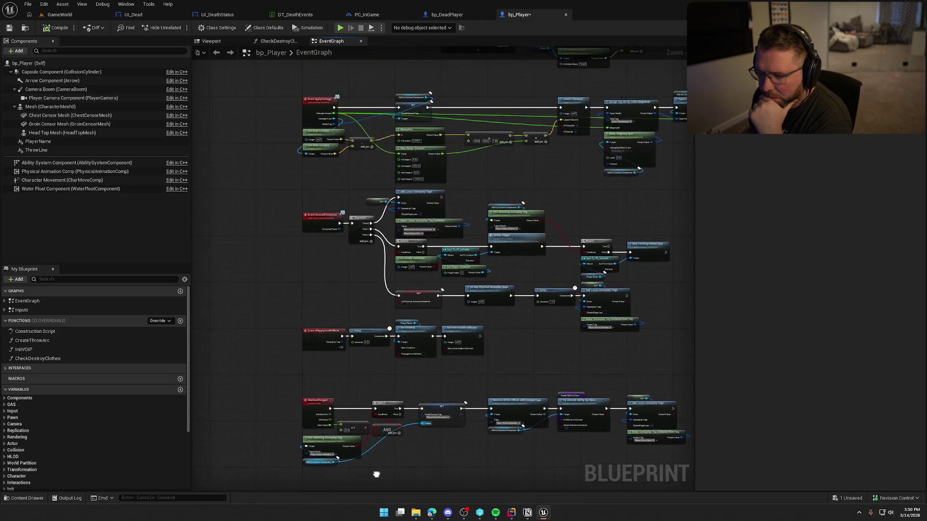
{"action": "scroll", "coordinate": [306, 278], "scroll_direction": "up", "scroll_amount": 3}
{"action": "mouse_move", "coordinate": [310, 299]}
{"action": "left_mouse_down"}
{"action": "mouse_move", "coordinate": [310, 316]}
{"action": "mouse_move", "coordinate": [203, 270]}
{"action": "mouse_move", "coordinate": [116, 203]}
{"action": "left_mouse_up"}
{"action": "left_click_drag", "start_coordinate": [434, 290], "coordinate": [352, 282]}
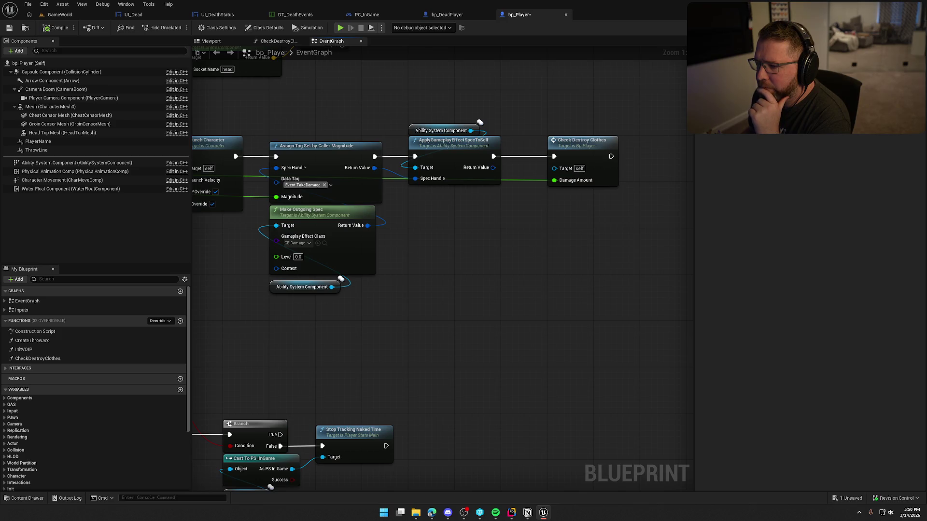
{"action": "left_click_drag", "start_coordinate": [685, 145], "coordinate": [385, 211]}
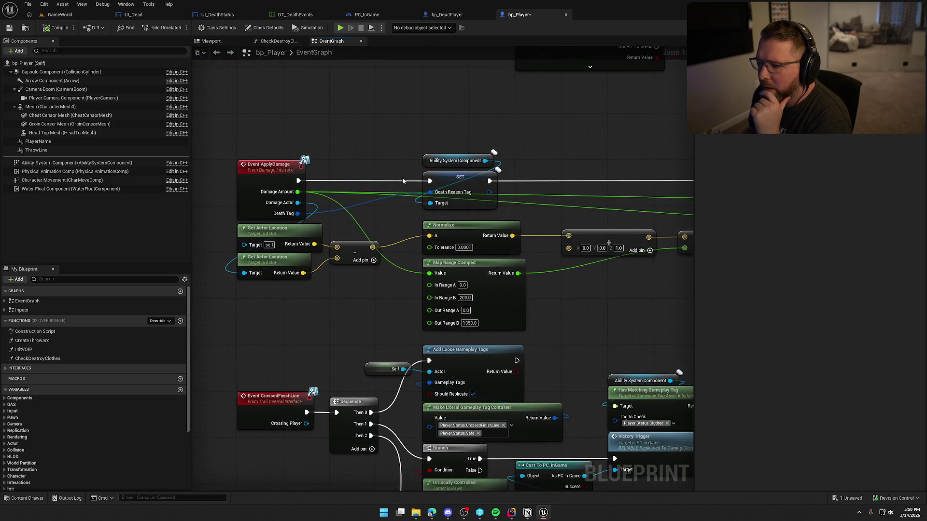
{"action": "left_click_drag", "start_coordinate": [414, 135], "coordinate": [502, 212]}
{"action": "left_click_drag", "start_coordinate": [454, 185], "coordinate": [593, 185]}
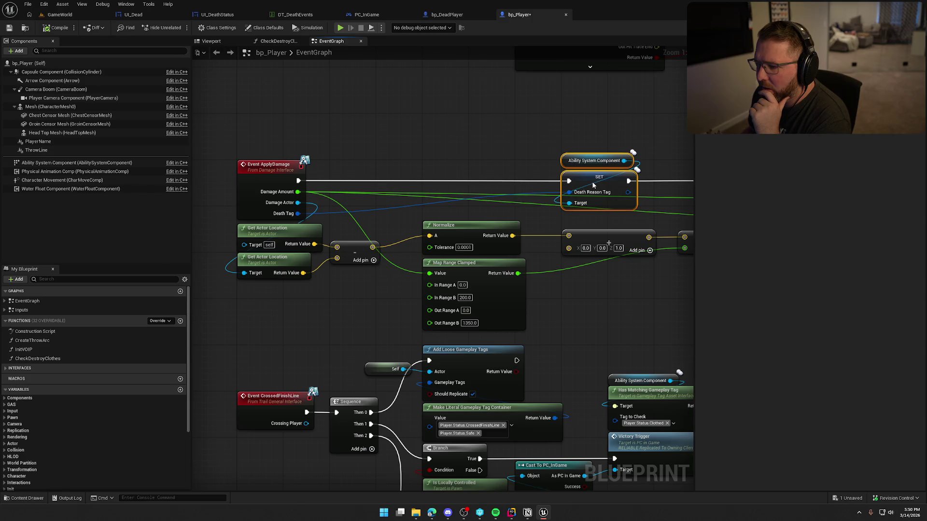
Step: Add a Branch after Event ApplyDamage on Damage Amount > 0.0, with True feeding SET
{"action": "left_click", "coordinate": [382, 155]}
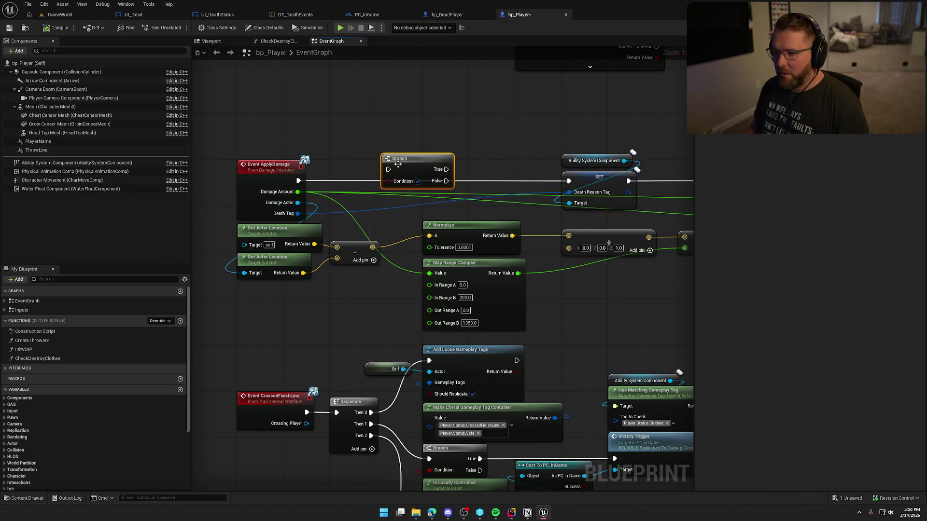
{"action": "left_click_drag", "start_coordinate": [391, 160], "coordinate": [393, 118]}
{"action": "left_click_drag", "start_coordinate": [299, 180], "coordinate": [395, 130]}
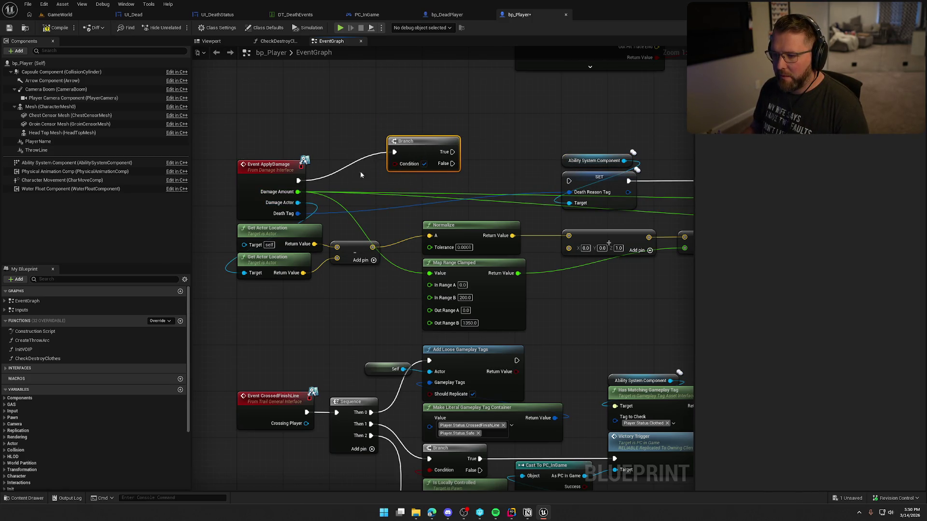
{"action": "mouse_move", "coordinate": [297, 191]}
{"action": "left_mouse_down"}
{"action": "mouse_move", "coordinate": [372, 140]}
{"action": "mouse_move", "coordinate": [361, 130]}
{"action": "left_mouse_up"}
{"action": "type", "text": ">"}
{"action": "key", "text": "Return"}
{"action": "mouse_move", "coordinate": [444, 156]}
{"action": "left_mouse_down"}
{"action": "mouse_move", "coordinate": [471, 172]}
{"action": "mouse_move", "coordinate": [406, 138]}
{"action": "mouse_move", "coordinate": [394, 165]}
{"action": "left_mouse_up"}
{"action": "left_click_drag", "start_coordinate": [480, 181], "coordinate": [569, 181]}
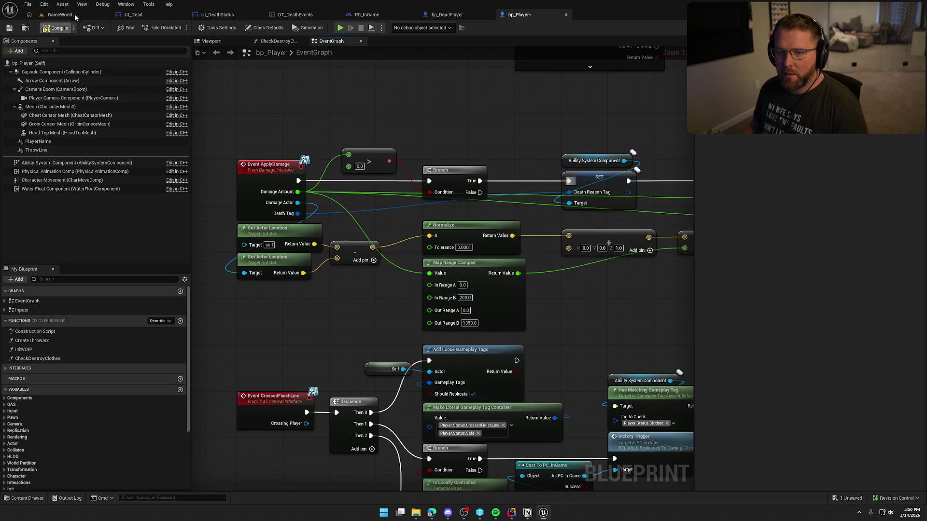
Step: Start a play test in GameWorld and move the character along the path
{"action": "left_click", "coordinate": [77, 14]}
{"action": "left_click", "coordinate": [199, 27]}
{"action": "key", "text": "shift+w"}
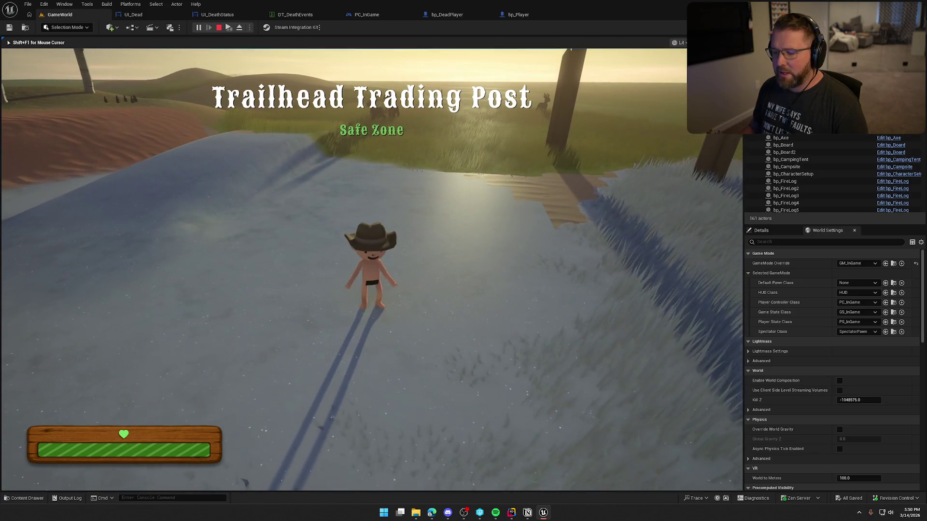
Step: After dying, respawn as a ghost from the death screen and stop play
{"action": "key", "text": "shift+F1"}
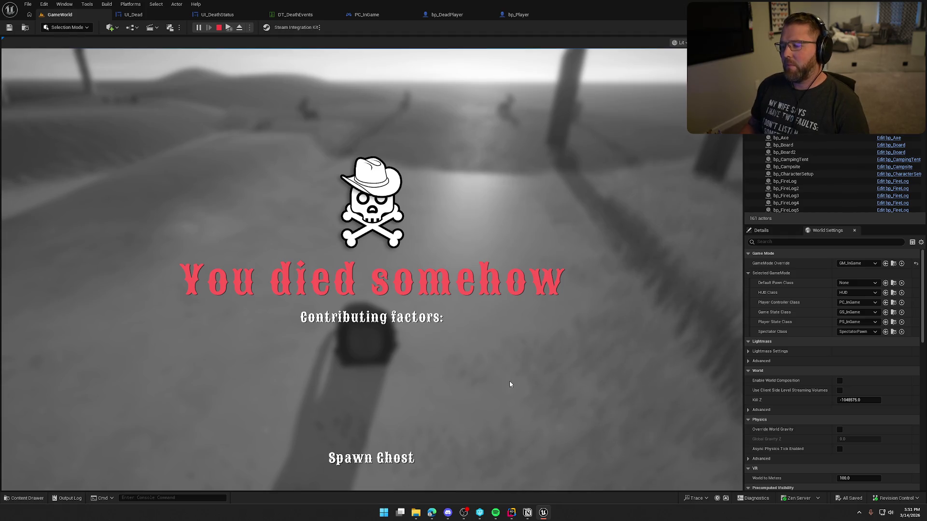
{"action": "left_click", "coordinate": [399, 457]}
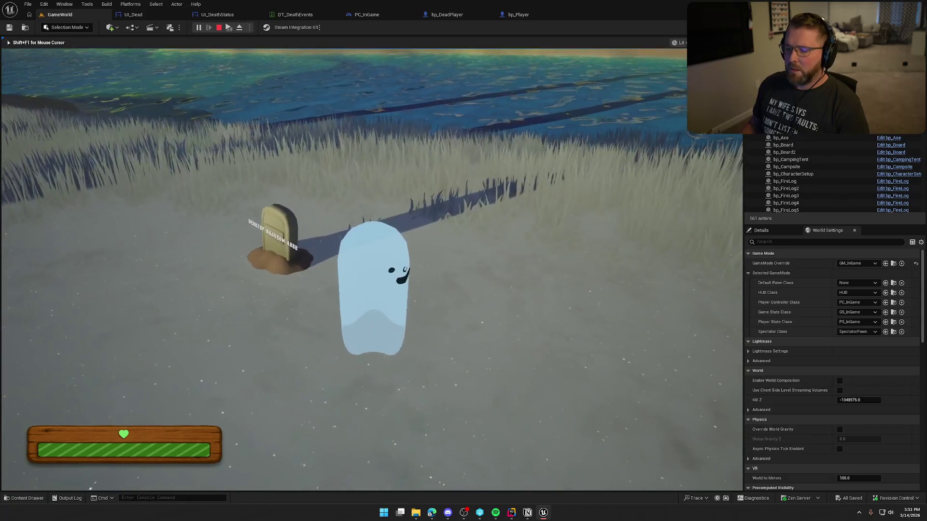
{"action": "key", "text": "Escape"}
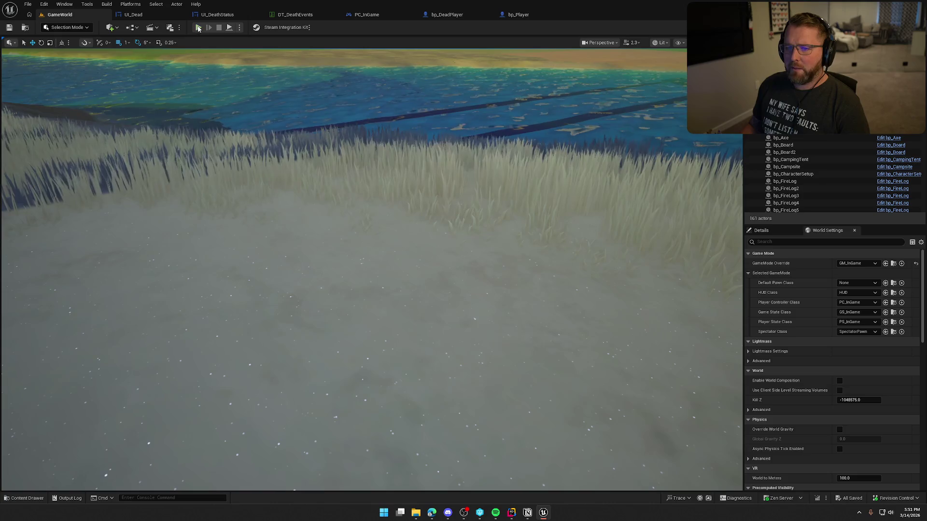
Step: Replay, kill the character with the KillPlayer console command, respawn as a ghost, and stop
{"action": "left_click", "coordinate": [198, 27]}
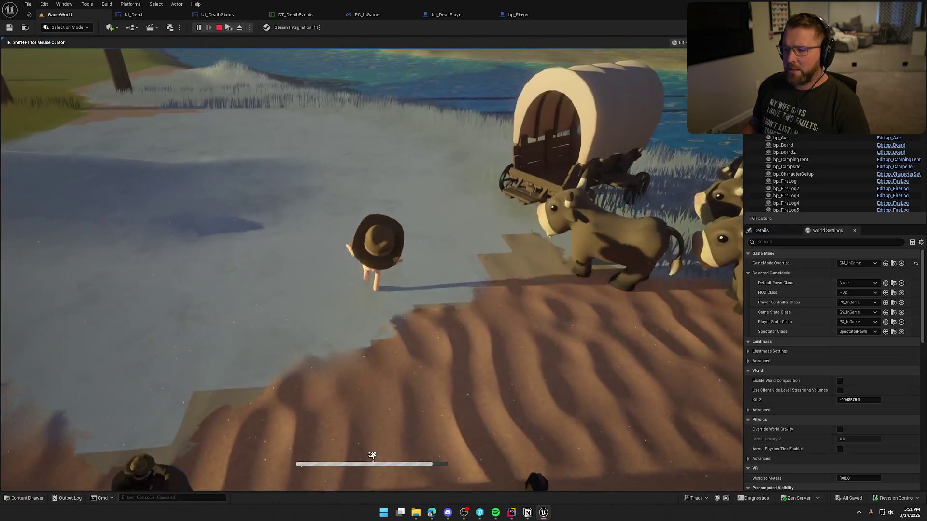
{"action": "key", "text": "grave"}
{"action": "key", "text": "Up"}
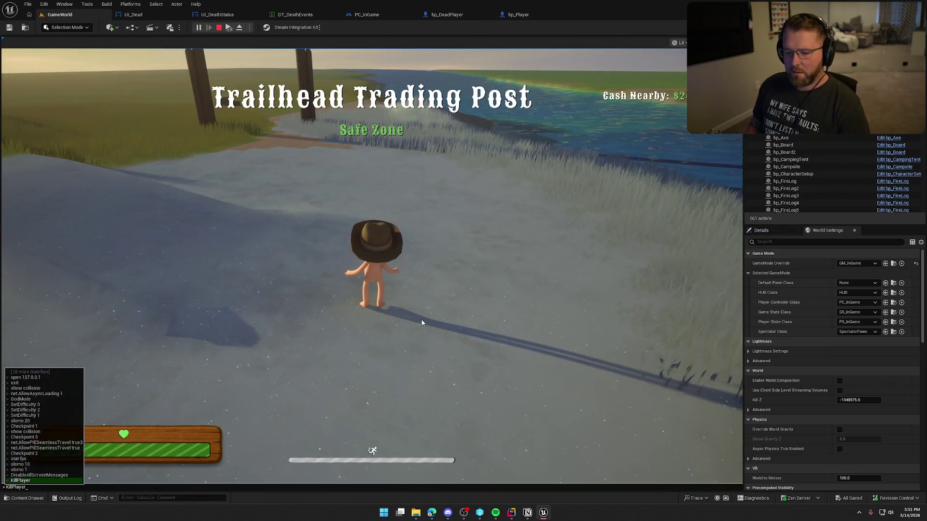
{"action": "key", "text": "Return"}
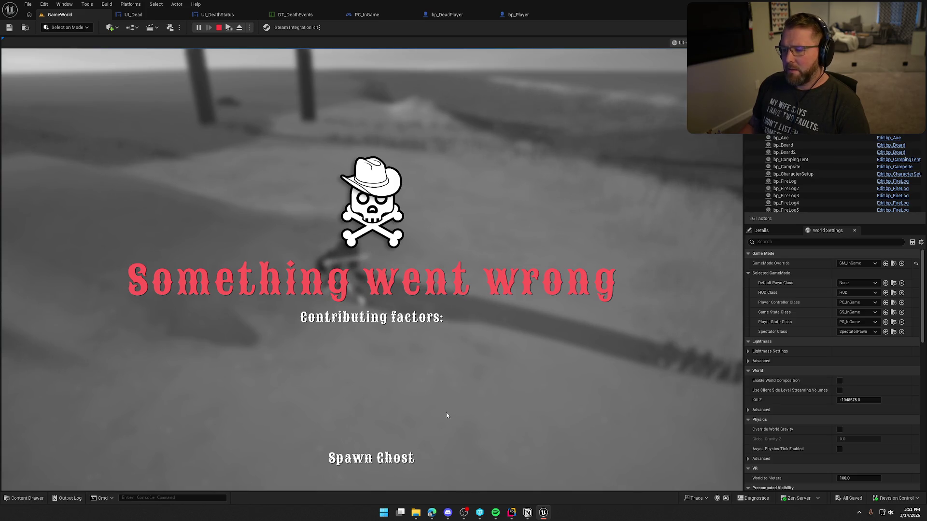
{"action": "left_click", "coordinate": [391, 459]}
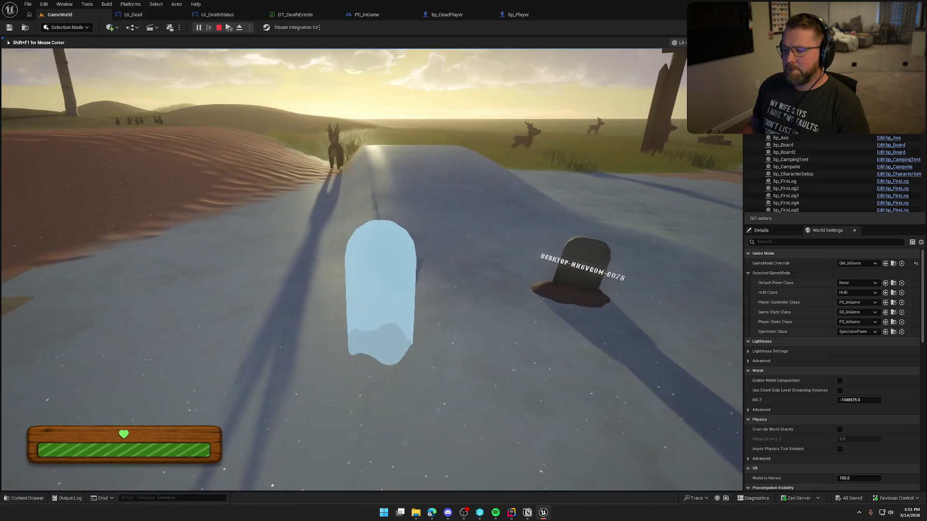
{"action": "key", "text": "Escape"}
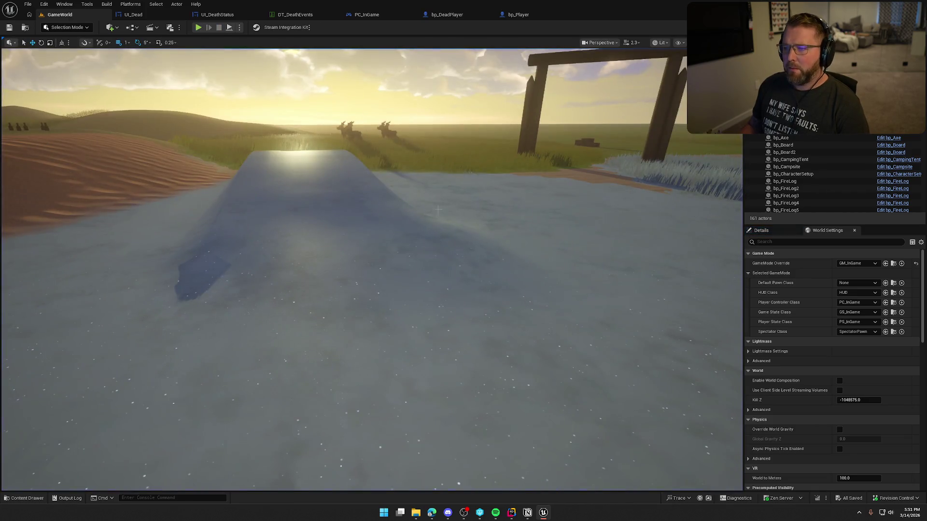
{"action": "left_click", "coordinate": [513, 512]}
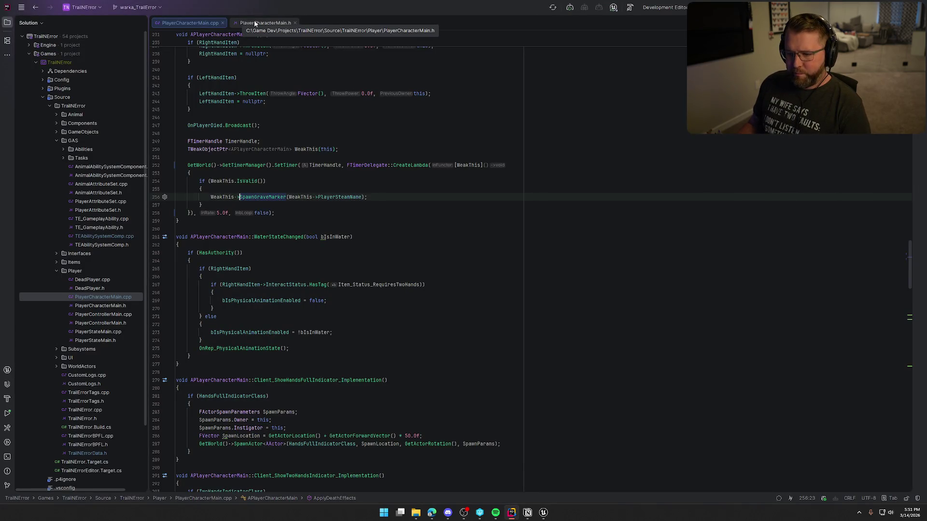
Step: Delete the FTimerHandle/SetTimer grave-marker block from ApplyDeathEffects, then return to Unreal
{"action": "scroll", "coordinate": [314, 267], "scroll_direction": "up", "scroll_amount": 5}
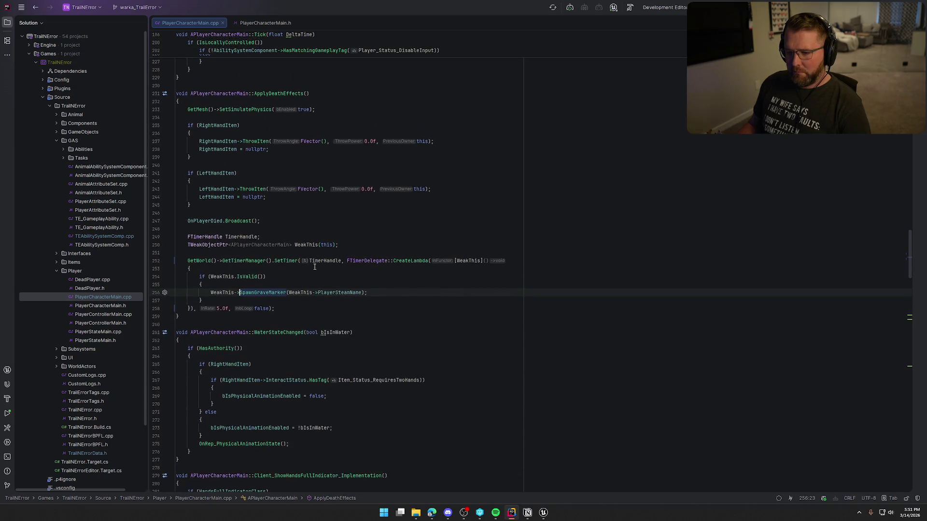
{"action": "mouse_move", "coordinate": [188, 261]}
{"action": "left_mouse_down"}
{"action": "mouse_move", "coordinate": [232, 266]}
{"action": "mouse_move", "coordinate": [288, 307]}
{"action": "left_mouse_up"}
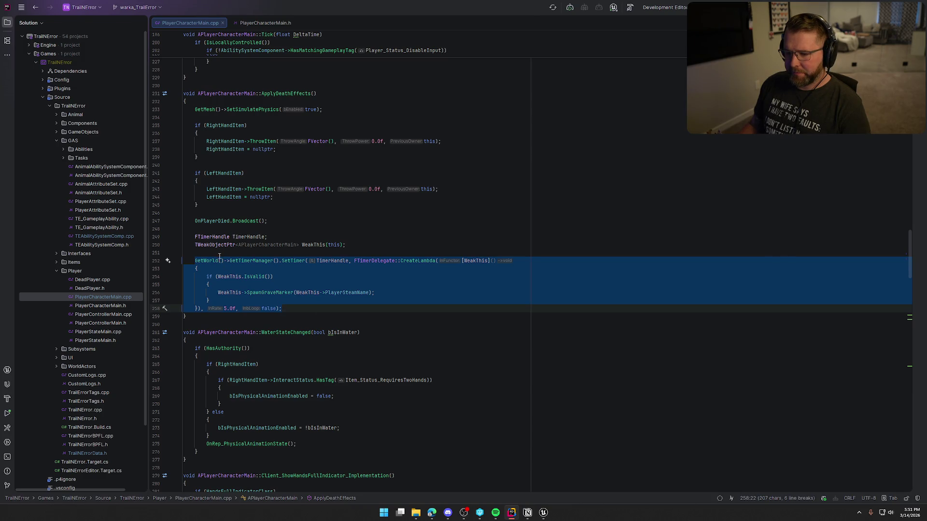
{"action": "left_click_drag", "start_coordinate": [195, 237], "coordinate": [296, 308]}
{"action": "key", "text": "ctrl+c"}
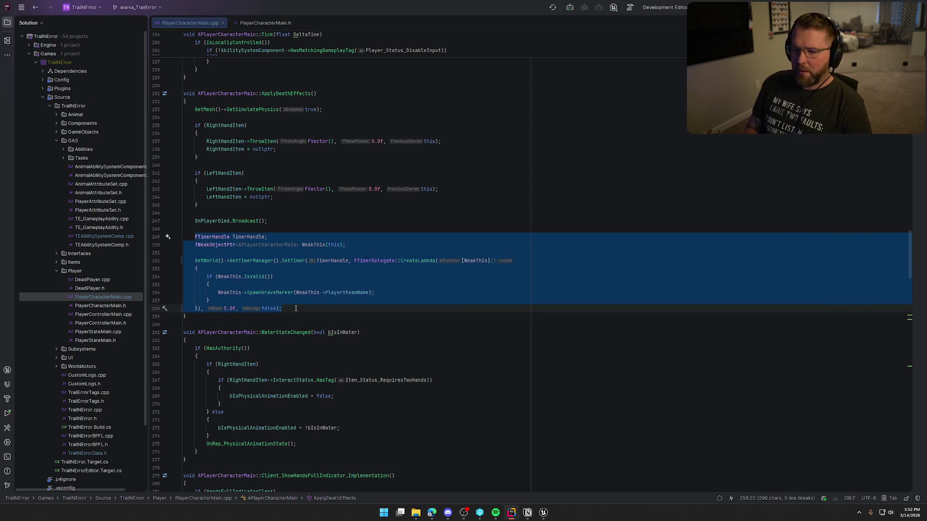
{"action": "key", "text": "BackSpace"}
{"action": "key", "text": "BackSpace"}
{"action": "key", "text": "BackSpace"}
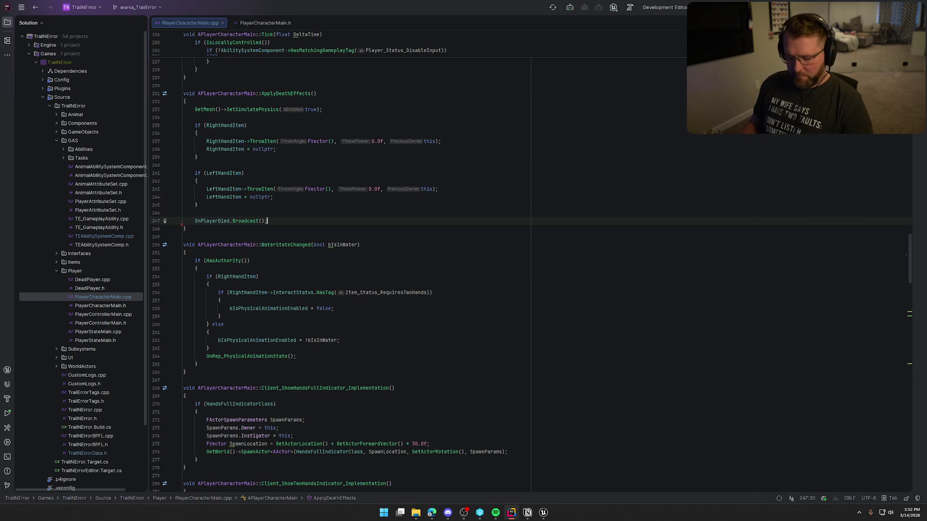
{"action": "left_click", "coordinate": [544, 512]}
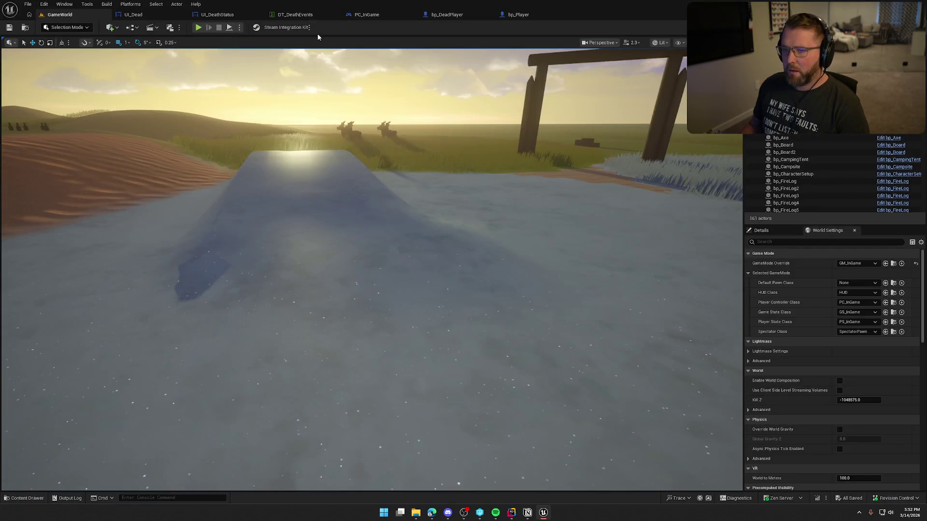
Step: Jump from UI_Dead's Start Spawn Ghost into PC_InGame and look over the Server_SpawnGhost logic
{"action": "left_click", "coordinate": [131, 15]}
{"action": "double_click", "coordinate": [524, 225]}
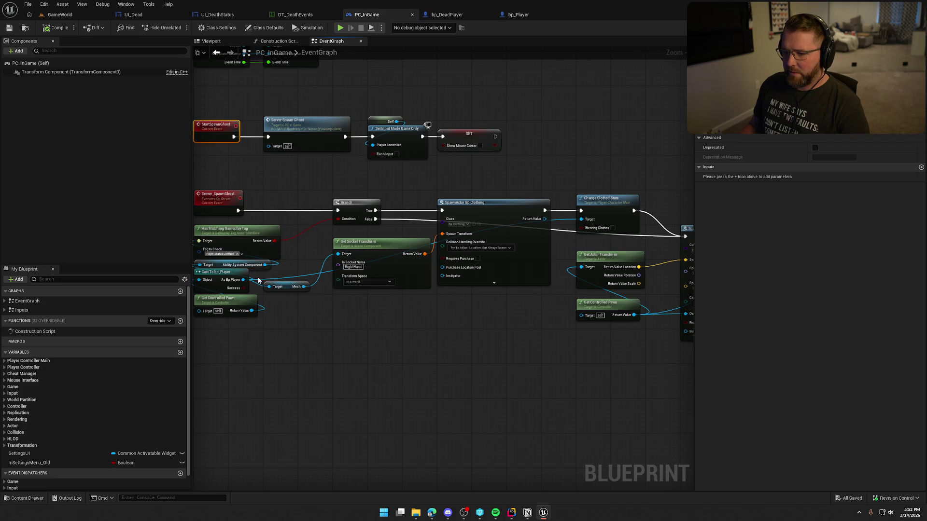
{"action": "scroll", "coordinate": [295, 313], "scroll_direction": "up", "scroll_amount": 1}
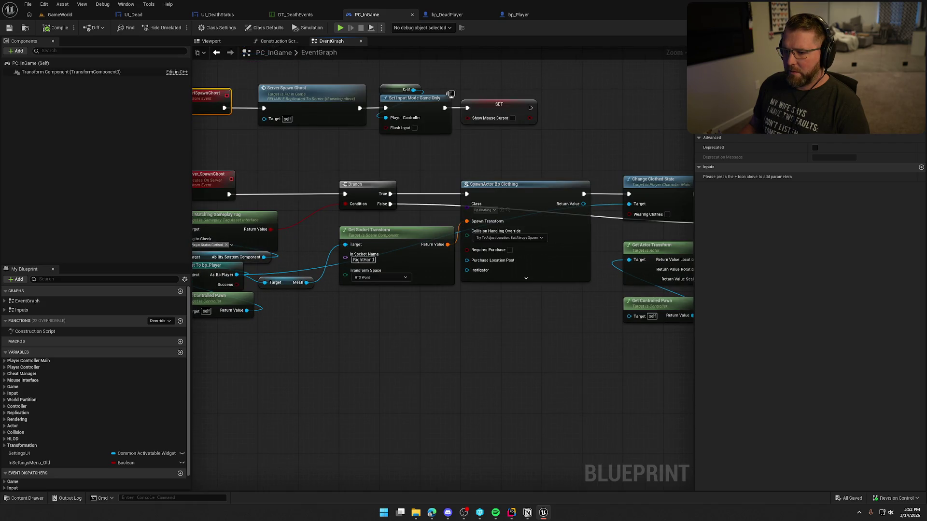
{"action": "mouse_move", "coordinate": [544, 327]}
{"action": "left_mouse_down"}
{"action": "mouse_move", "coordinate": [327, 342]}
{"action": "mouse_move", "coordinate": [211, 334]}
{"action": "left_mouse_up"}
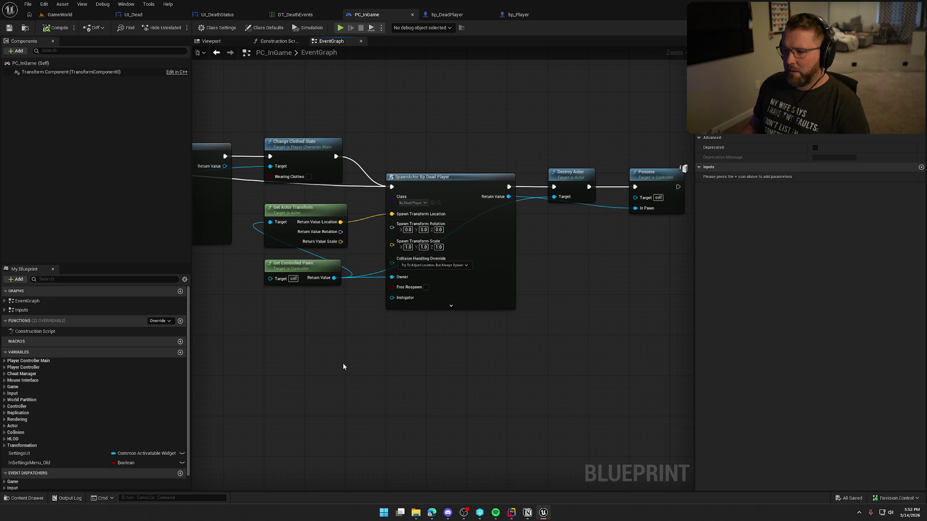
{"action": "mouse_move", "coordinate": [563, 326]}
{"action": "left_mouse_down"}
{"action": "mouse_move", "coordinate": [385, 326]}
{"action": "mouse_move", "coordinate": [535, 320]}
{"action": "left_mouse_up"}
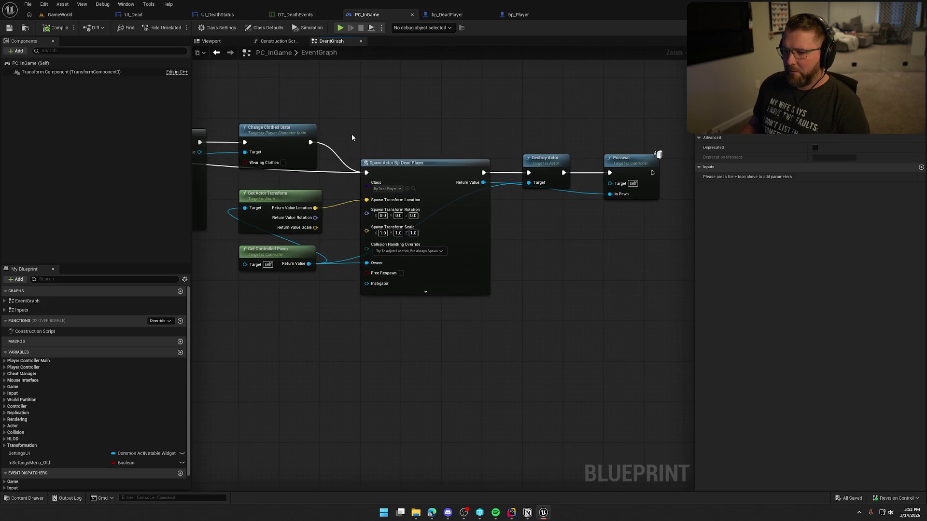
{"action": "mouse_move", "coordinate": [386, 311]}
{"action": "left_mouse_down"}
{"action": "mouse_move", "coordinate": [511, 344]}
{"action": "mouse_move", "coordinate": [459, 404]}
{"action": "mouse_move", "coordinate": [691, 384]}
{"action": "mouse_move", "coordinate": [624, 389]}
{"action": "mouse_move", "coordinate": [642, 389]}
{"action": "mouse_move", "coordinate": [603, 464]}
{"action": "left_mouse_up"}
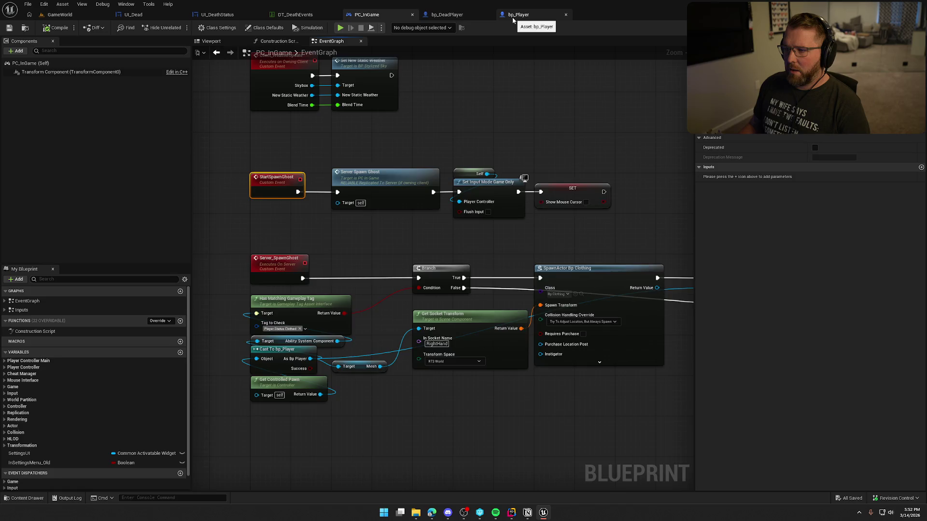
Step: In bp_Player, bring Event SpawnGraveMarker into view and browse Player Name's actions without adding any
{"action": "left_click", "coordinate": [512, 17]}
{"action": "mouse_move", "coordinate": [453, 62]}
{"action": "left_mouse_down"}
{"action": "mouse_move", "coordinate": [484, 287]}
{"action": "mouse_move", "coordinate": [481, 355]}
{"action": "left_mouse_up"}
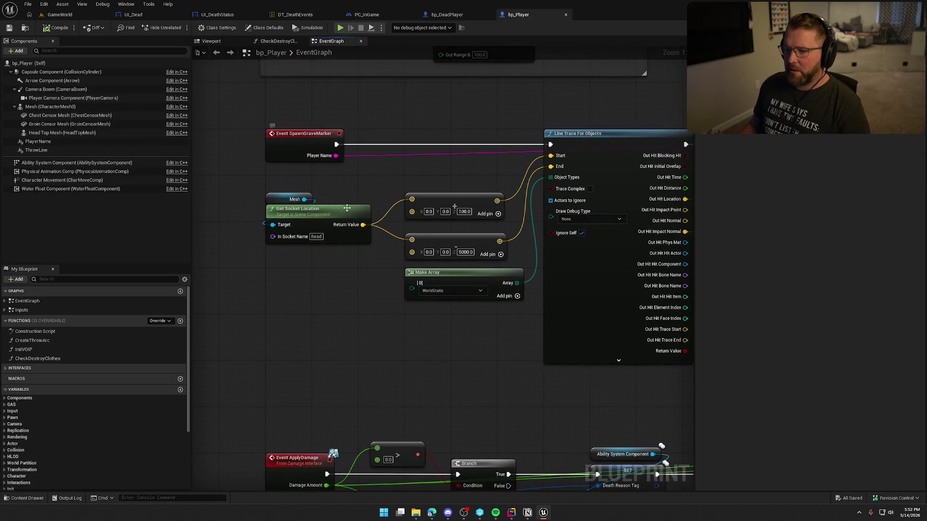
{"action": "left_click_drag", "start_coordinate": [335, 155], "coordinate": [425, 162]}
{"action": "left_click", "coordinate": [407, 115]}
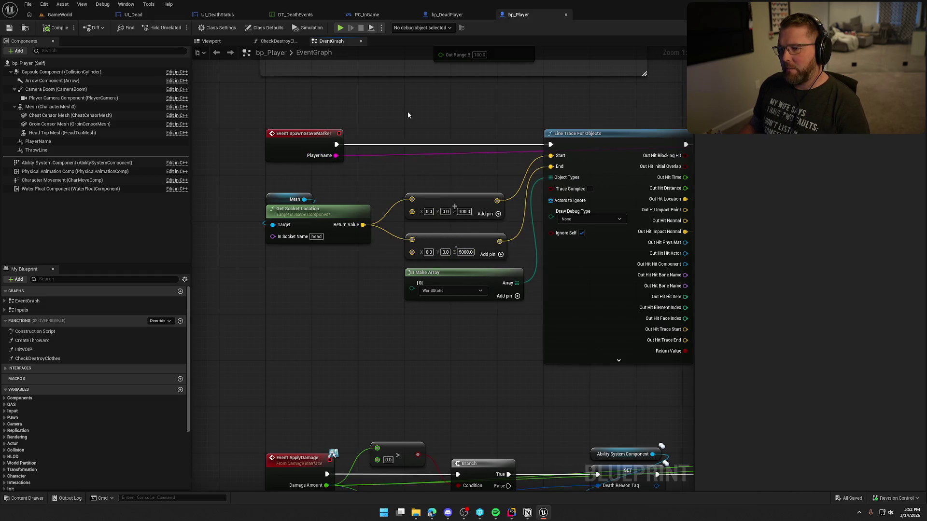
Step: In Rider, briefly restore the deleted timer block to review it, then remove it again
{"action": "left_click", "coordinate": [512, 515]}
{"action": "key", "text": "ctrl+v"}
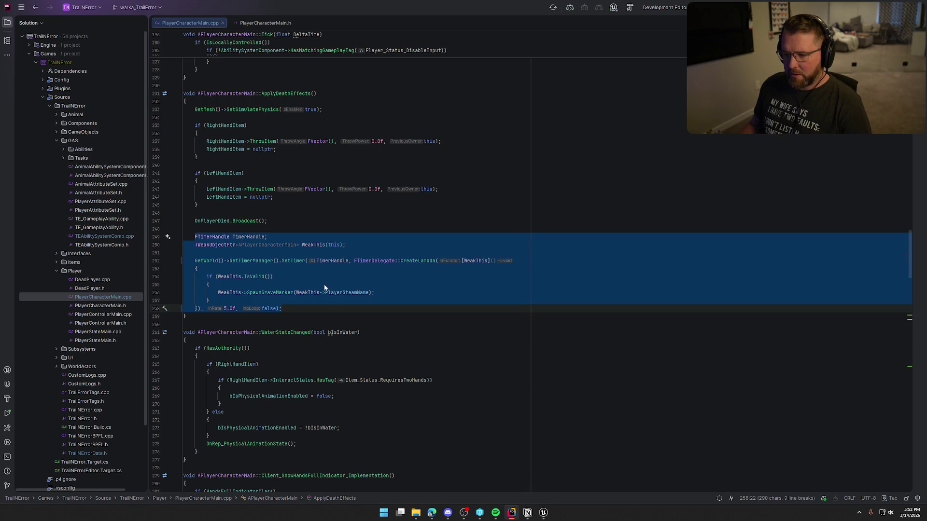
{"action": "key", "text": "ctrl+z"}
{"action": "key", "text": "ctrl+z"}
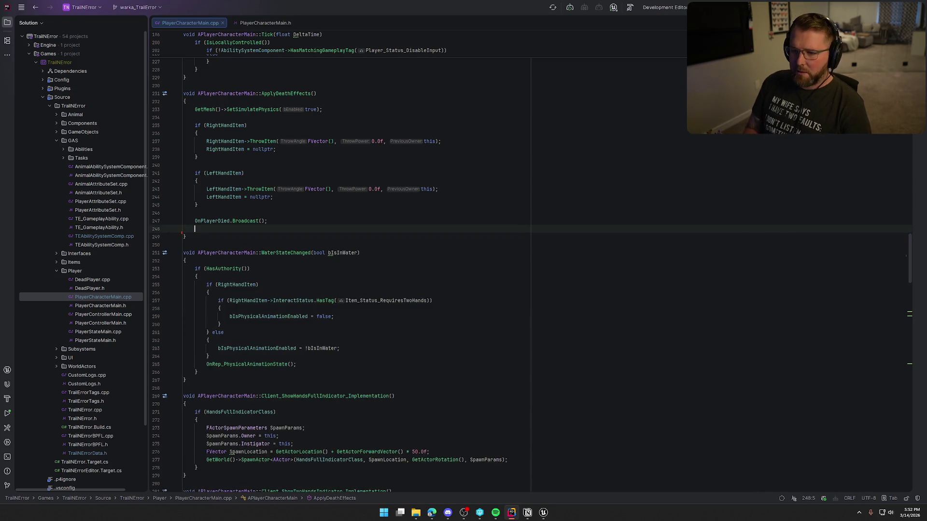
{"action": "left_click", "coordinate": [546, 514]}
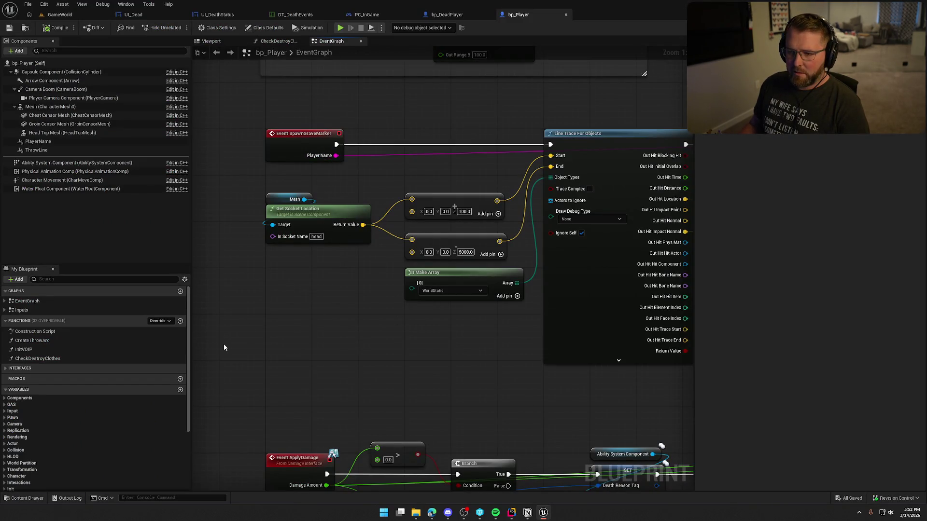
Step: Add a Player Steam Name getter below SET w/ Notify and wire it into Player Name
{"action": "mouse_move", "coordinate": [224, 344]}
{"action": "left_mouse_down"}
{"action": "mouse_move", "coordinate": [132, 358]}
{"action": "mouse_move", "coordinate": [48, 352]}
{"action": "mouse_move", "coordinate": [10, 338]}
{"action": "left_mouse_up"}
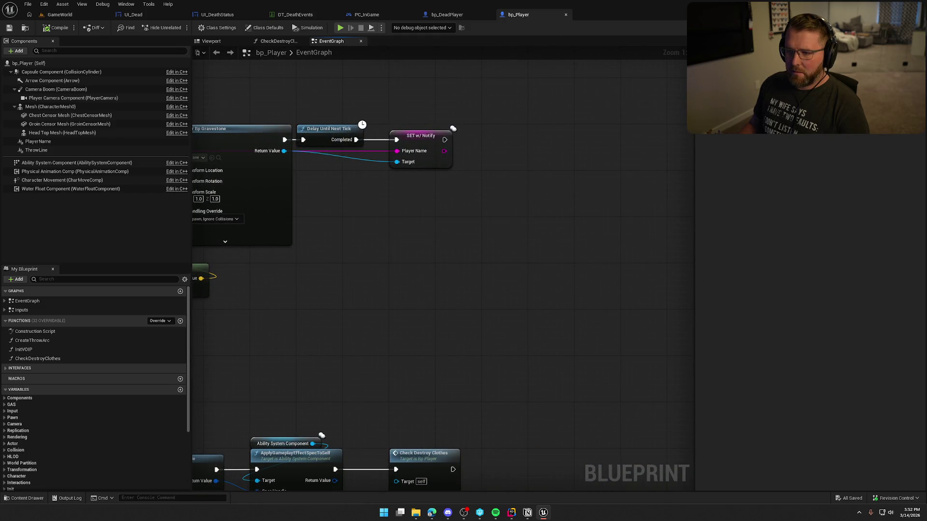
{"action": "mouse_move", "coordinate": [338, 338]}
{"action": "left_mouse_down"}
{"action": "mouse_move", "coordinate": [411, 289]}
{"action": "mouse_move", "coordinate": [238, 331]}
{"action": "mouse_move", "coordinate": [523, 331]}
{"action": "left_mouse_up"}
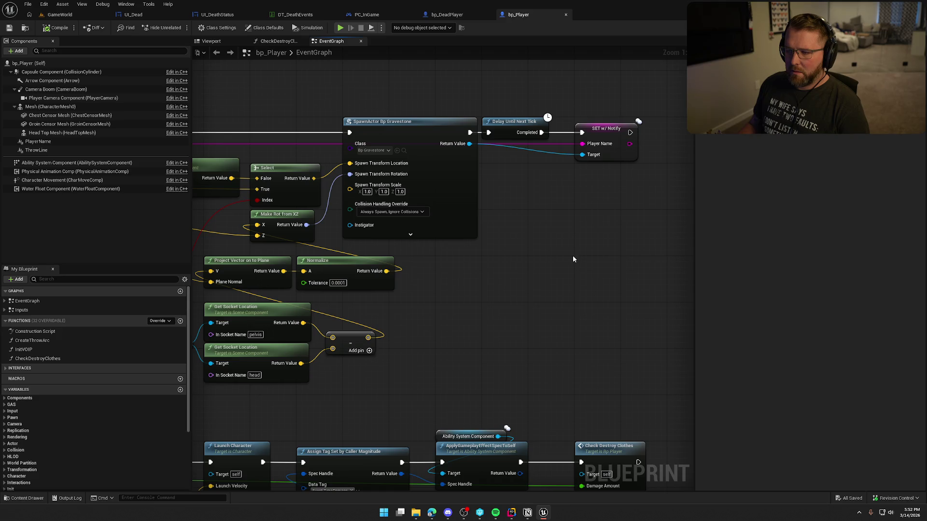
{"action": "mouse_move", "coordinate": [575, 259]}
{"action": "left_mouse_down"}
{"action": "mouse_move", "coordinate": [694, 258]}
{"action": "mouse_move", "coordinate": [615, 252]}
{"action": "mouse_move", "coordinate": [397, 196]}
{"action": "left_mouse_up"}
{"action": "right_click", "coordinate": [461, 198]}
{"action": "type", "text": "get p"}
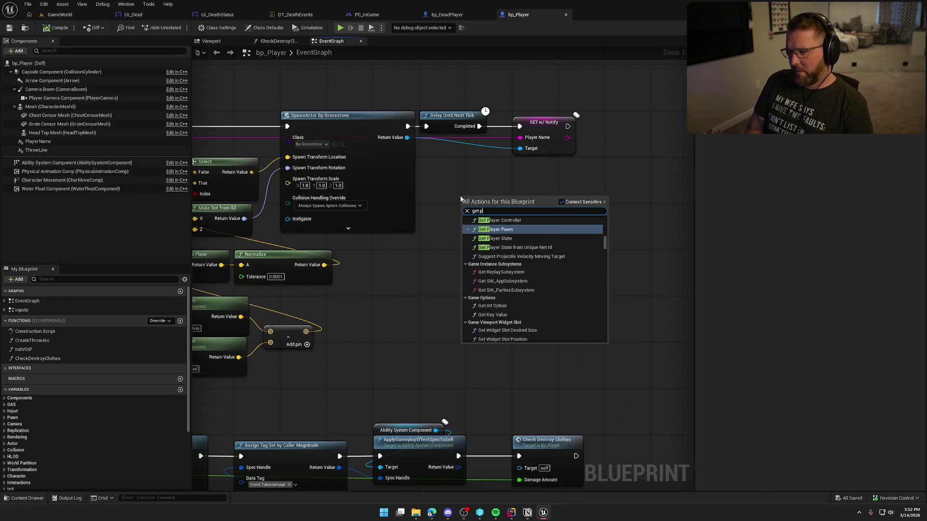
{"action": "type", "text": "layer steam"}
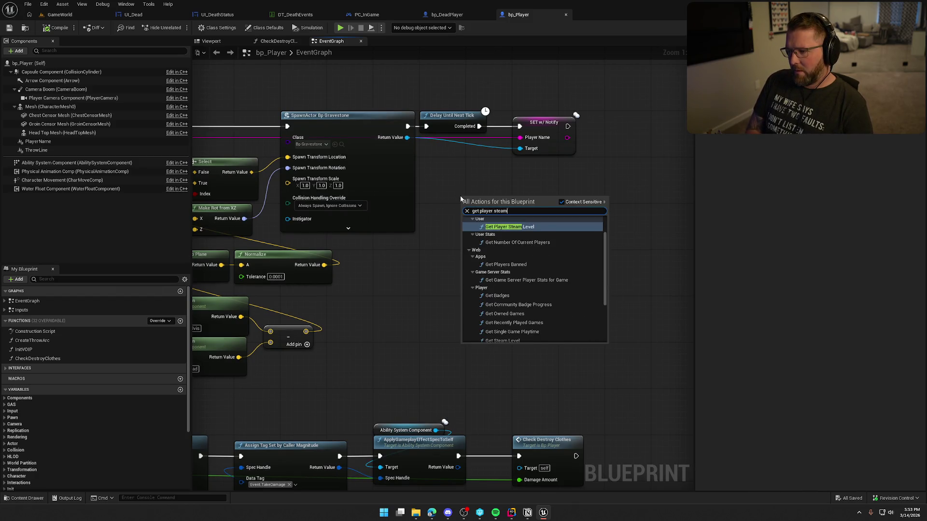
{"action": "type", "text": " name"}
{"action": "left_click", "coordinate": [515, 261]}
{"action": "left_click_drag", "start_coordinate": [510, 198], "coordinate": [520, 138]}
{"action": "left_click_drag", "start_coordinate": [474, 201], "coordinate": [527, 160]}
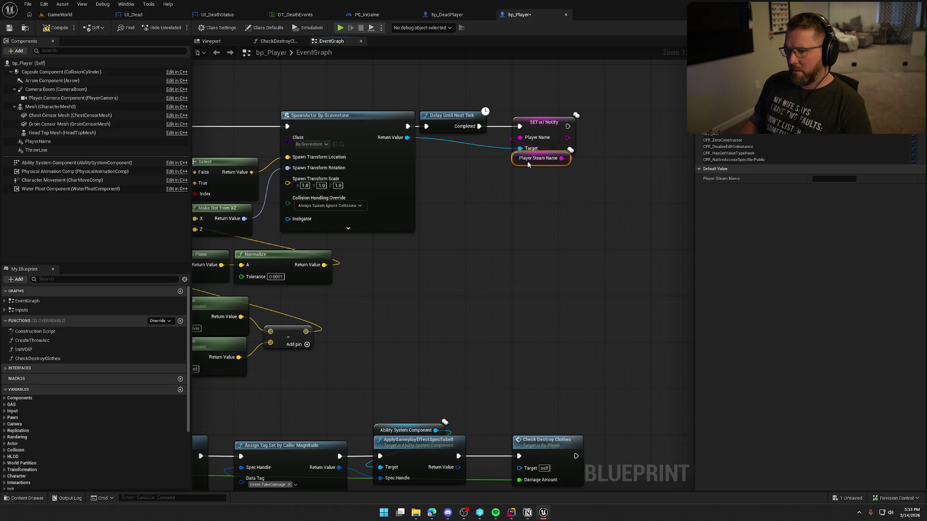
{"action": "mouse_move", "coordinate": [503, 208]}
{"action": "left_mouse_down"}
{"action": "mouse_move", "coordinate": [615, 234]}
{"action": "mouse_move", "coordinate": [297, 127]}
{"action": "mouse_move", "coordinate": [405, 207]}
{"action": "left_mouse_up"}
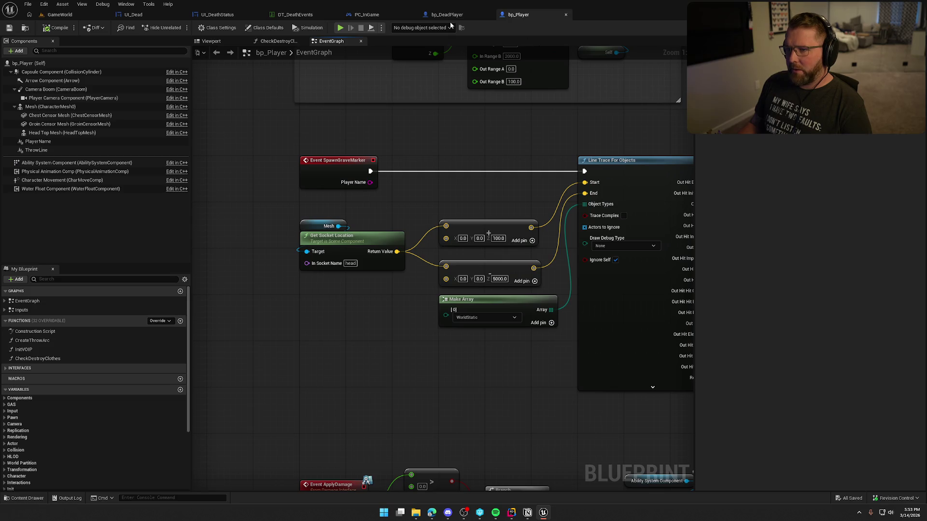
Step: Check bp_Player's SpawnGraveMarker event, then find the Server_SpawnGhost node chain in PC_InGame
{"action": "left_click", "coordinate": [377, 15]}
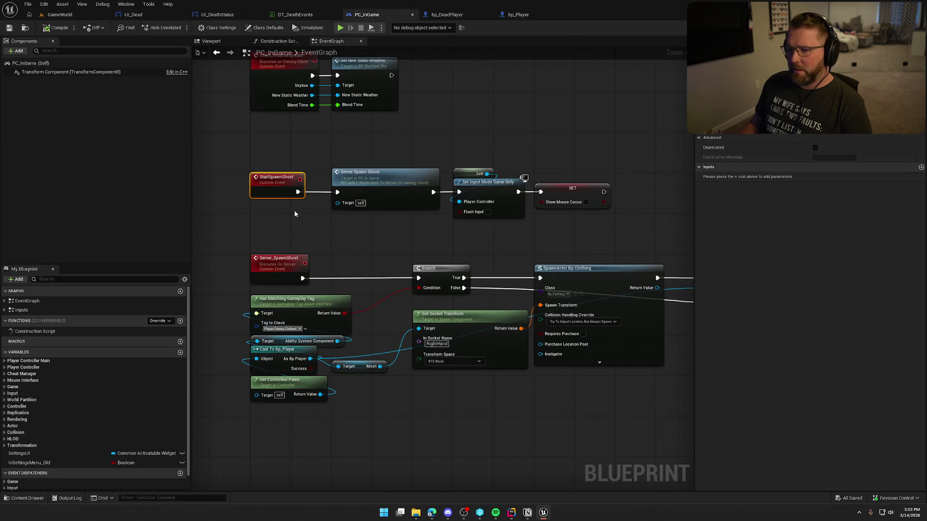
{"action": "left_click", "coordinate": [518, 15]}
{"action": "left_click_drag", "start_coordinate": [283, 145], "coordinate": [419, 203]}
{"action": "scroll", "coordinate": [306, 123], "scroll_direction": "down", "scroll_amount": 3}
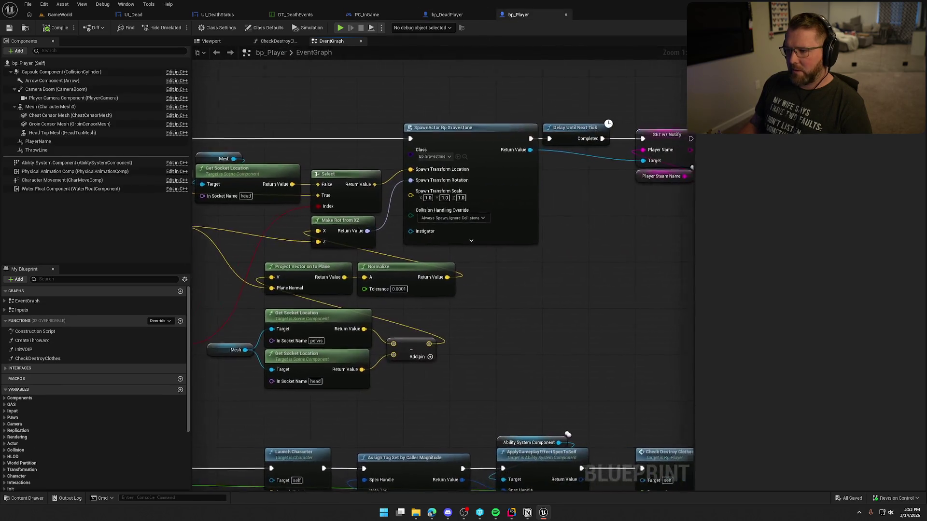
{"action": "scroll", "coordinate": [302, 67], "scroll_direction": "up", "scroll_amount": 3}
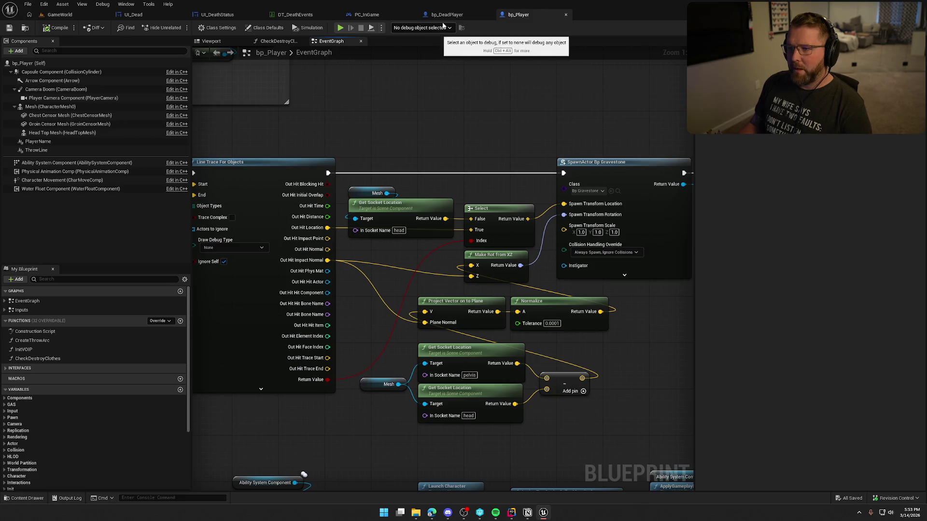
{"action": "left_click", "coordinate": [374, 16]}
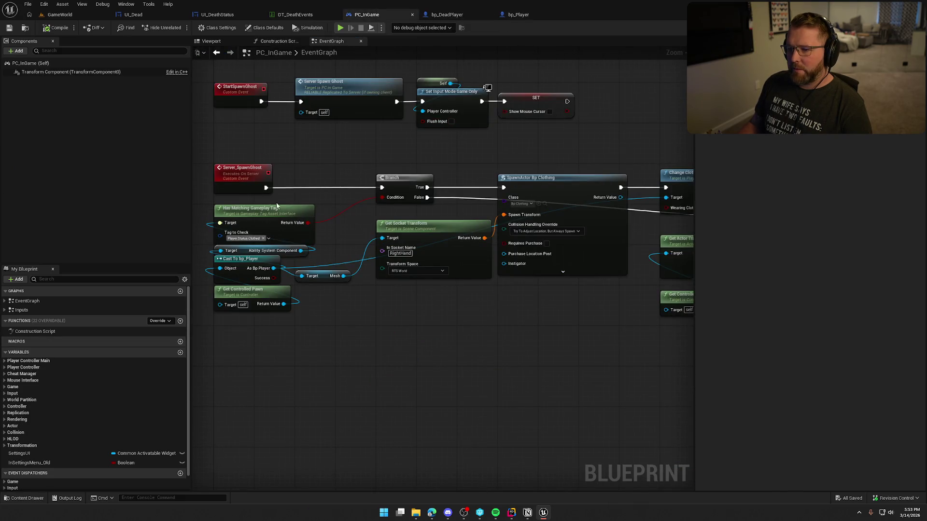
{"action": "left_click_drag", "start_coordinate": [328, 148], "coordinate": [99, 147]}
{"action": "mouse_move", "coordinate": [500, 137]}
{"action": "left_mouse_down"}
{"action": "mouse_move", "coordinate": [142, 104]}
{"action": "mouse_move", "coordinate": [438, 108]}
{"action": "mouse_move", "coordinate": [413, 112]}
{"action": "mouse_move", "coordinate": [322, 83]}
{"action": "left_mouse_up"}
{"action": "mouse_move", "coordinate": [319, 282]}
{"action": "left_mouse_down"}
{"action": "mouse_move", "coordinate": [832, 280]}
{"action": "mouse_move", "coordinate": [691, 294]}
{"action": "left_mouse_up"}
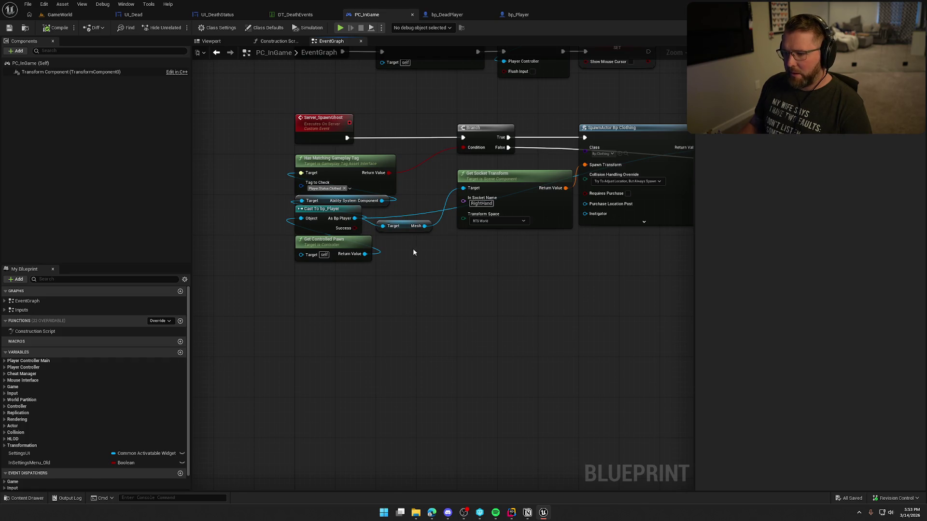
Step: Add a Spawn Grave Marker call from As Bp Player and shift the Branch right
{"action": "left_click_drag", "start_coordinate": [354, 218], "coordinate": [380, 106]}
{"action": "type", "text": "spawn gr"}
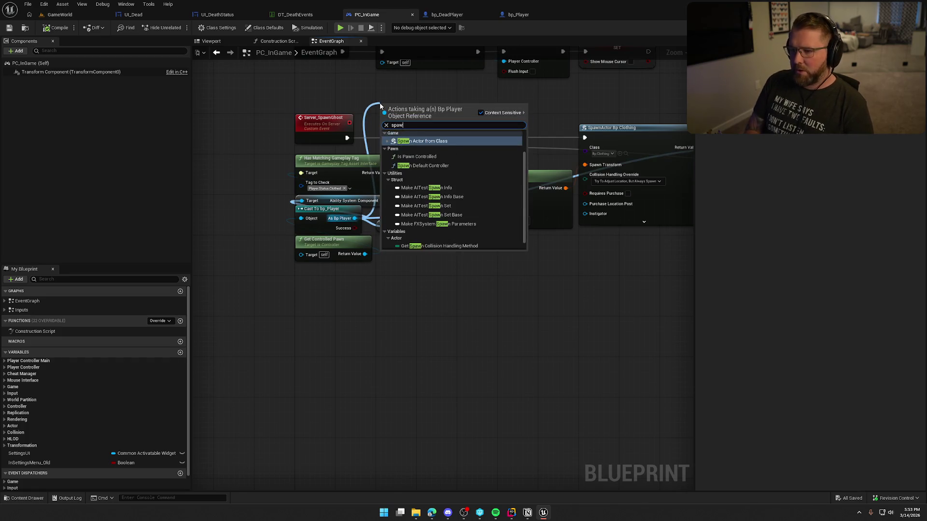
{"action": "key", "text": "Return"}
{"action": "left_click_drag", "start_coordinate": [480, 131], "coordinate": [525, 134]}
Step: Rearrange the node clusters and wire Spawn Grave Marker's exec output into the Branch
{"action": "left_click_drag", "start_coordinate": [397, 310], "coordinate": [318, 179]}
{"action": "scroll", "coordinate": [594, 315], "scroll_direction": "down", "scroll_amount": 5}
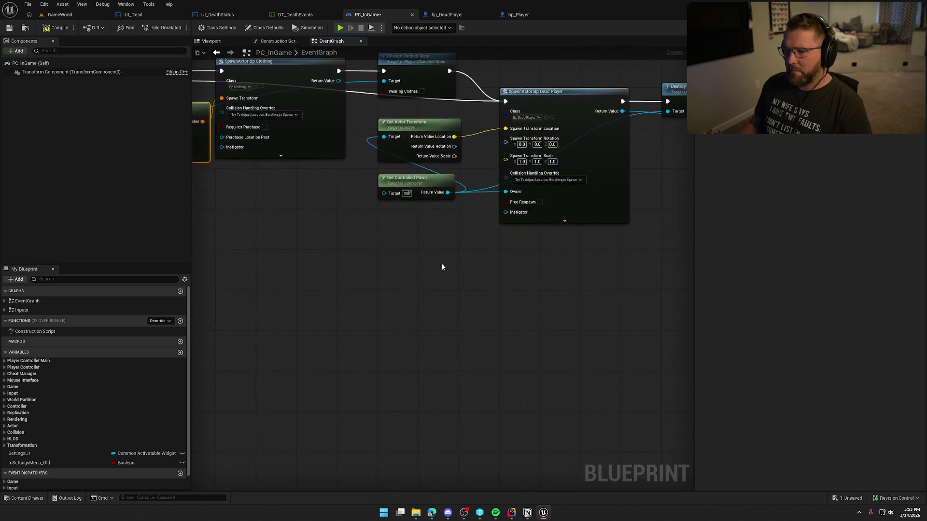
{"action": "mouse_move", "coordinate": [631, 283]}
{"action": "left_mouse_down"}
{"action": "mouse_move", "coordinate": [378, 178]}
{"action": "mouse_move", "coordinate": [313, 172]}
{"action": "mouse_move", "coordinate": [340, 186]}
{"action": "left_mouse_up"}
{"action": "scroll", "coordinate": [279, 211], "scroll_direction": "up", "scroll_amount": 5}
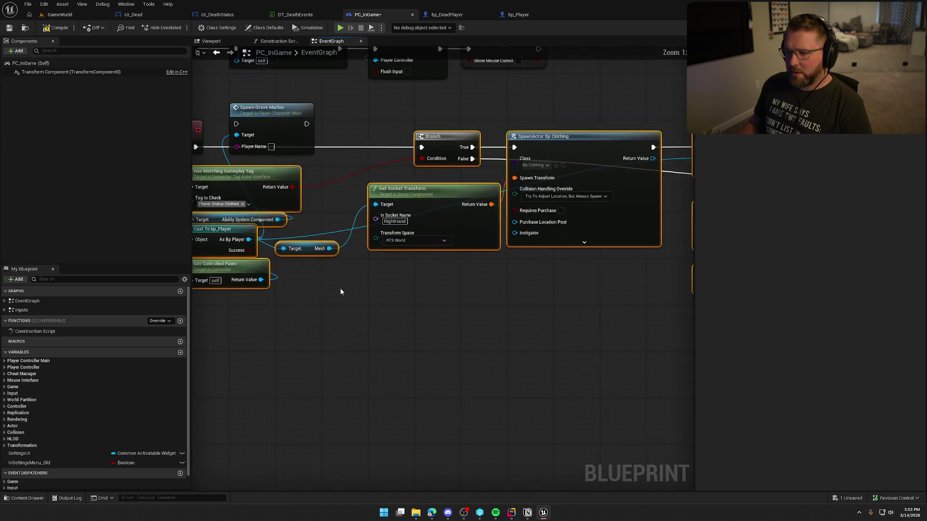
{"action": "mouse_move", "coordinate": [575, 345]}
{"action": "left_mouse_down"}
{"action": "mouse_move", "coordinate": [394, 250]}
{"action": "mouse_move", "coordinate": [340, 293]}
{"action": "left_mouse_up"}
{"action": "left_click", "coordinate": [359, 161]}
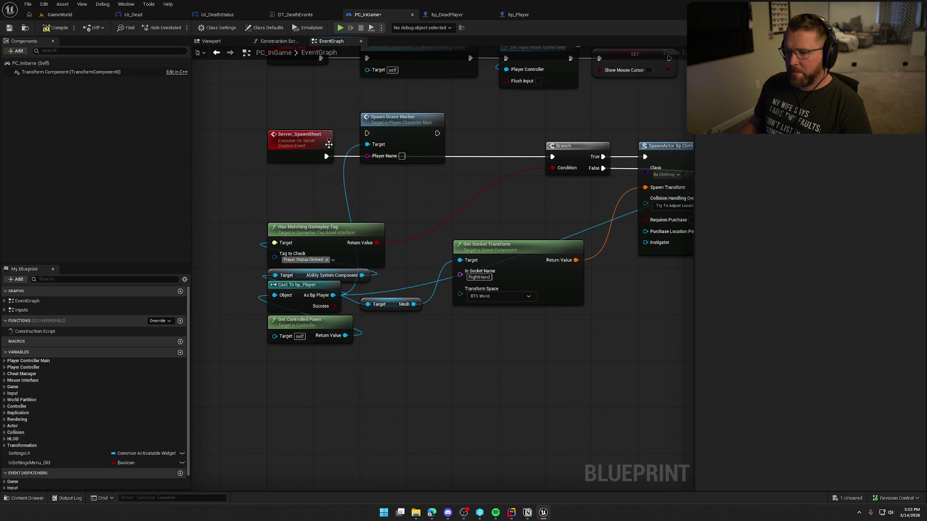
{"action": "mouse_move", "coordinate": [389, 127]}
{"action": "left_mouse_down"}
{"action": "mouse_move", "coordinate": [389, 150]}
{"action": "mouse_move", "coordinate": [552, 156]}
{"action": "left_mouse_up"}
{"action": "left_click", "coordinate": [531, 219]}
Step: Tidy the Get Socket Transform and Branch node positions in the Server_SpawnGhost graph
{"action": "scroll", "coordinate": [532, 218], "scroll_direction": "down", "scroll_amount": 2}
{"action": "mouse_move", "coordinate": [313, 198]}
{"action": "left_mouse_down"}
{"action": "mouse_move", "coordinate": [382, 196]}
{"action": "mouse_move", "coordinate": [369, 207]}
{"action": "left_mouse_up"}
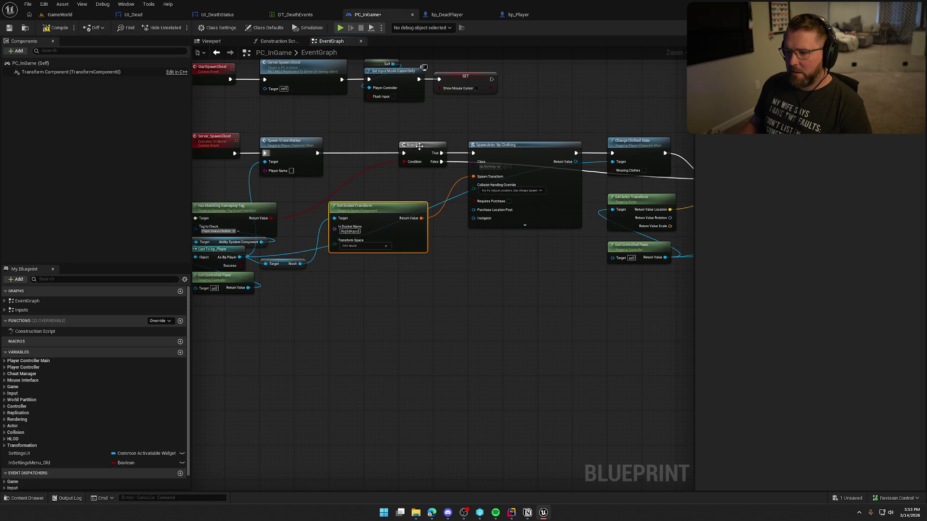
{"action": "left_click_drag", "start_coordinate": [419, 145], "coordinate": [383, 150]}
{"action": "mouse_move", "coordinate": [403, 195]}
{"action": "left_mouse_down"}
{"action": "mouse_move", "coordinate": [363, 215]}
{"action": "mouse_move", "coordinate": [451, 269]}
{"action": "left_mouse_up"}
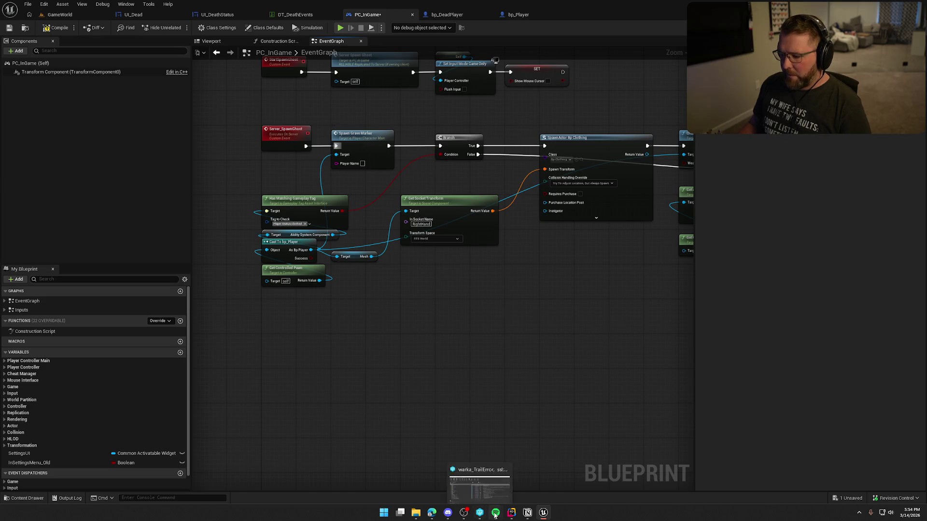
{"action": "left_click", "coordinate": [511, 515]}
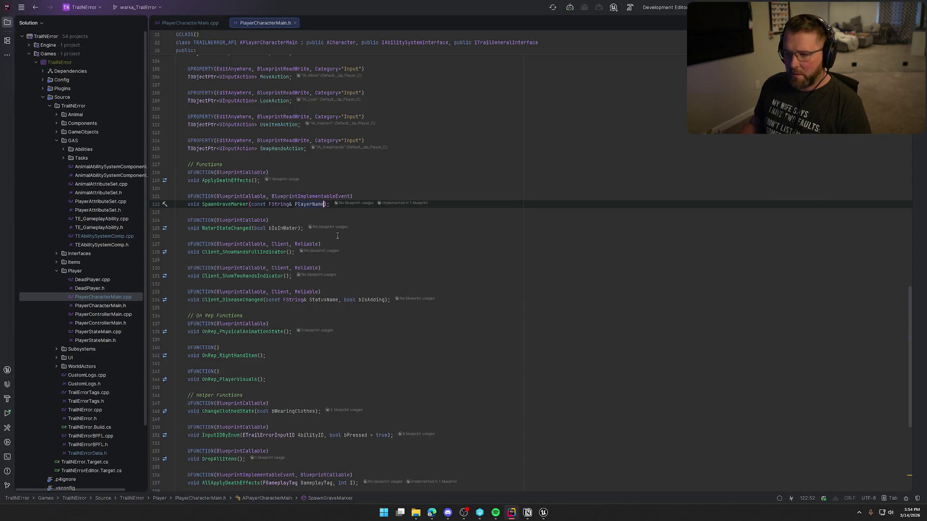
Step: Remove the PlayerName parameter from SpawnGraveMarker and save the PC_InGame blueprint
{"action": "key", "text": "BackSpace"}
{"action": "key", "text": "BackSpace"}
{"action": "key", "text": "BackSpace"}
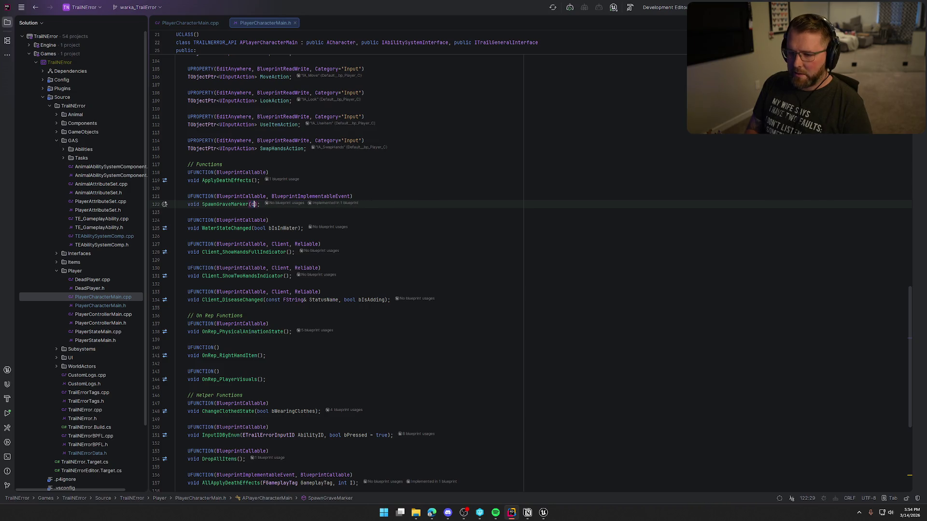
{"action": "key", "text": "alt+Tab"}
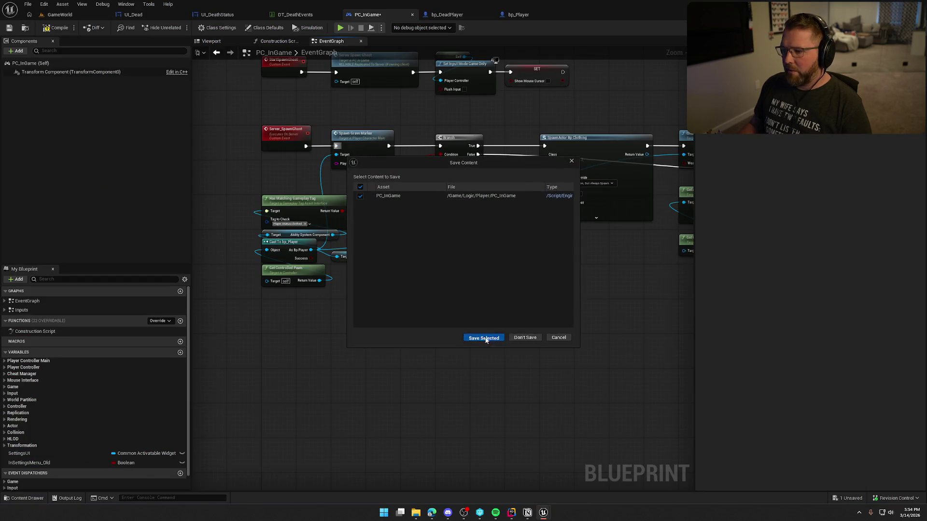
{"action": "left_click", "coordinate": [484, 337]}
{"action": "key", "text": "alt+Tab"}
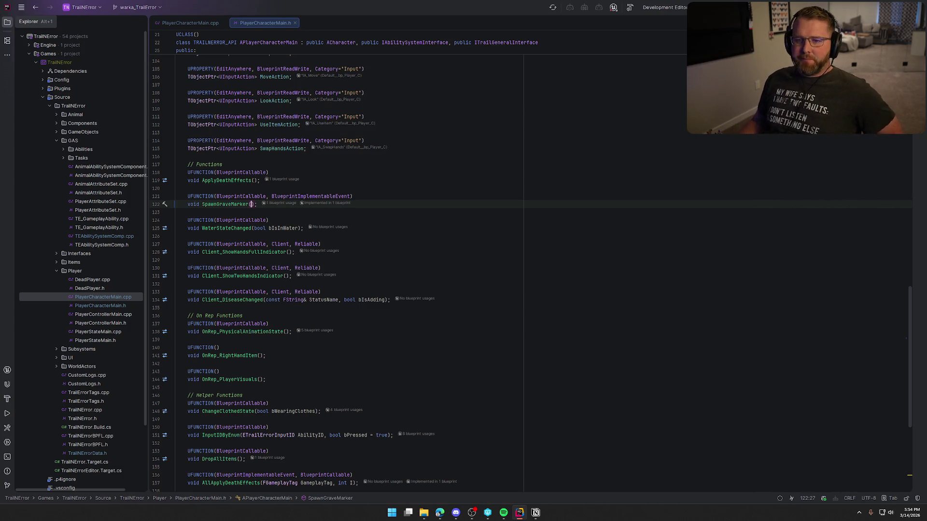
Step: Close Rider's open file tabs and start a project build with Ctrl+F9
{"action": "left_click", "coordinate": [6, 28]}
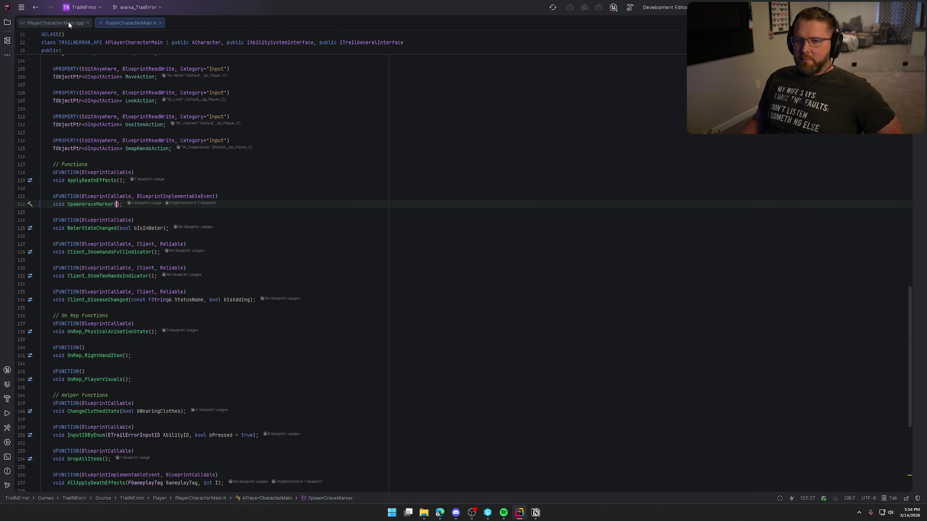
{"action": "middle_click", "coordinate": [68, 24]}
{"action": "middle_click", "coordinate": [68, 24]}
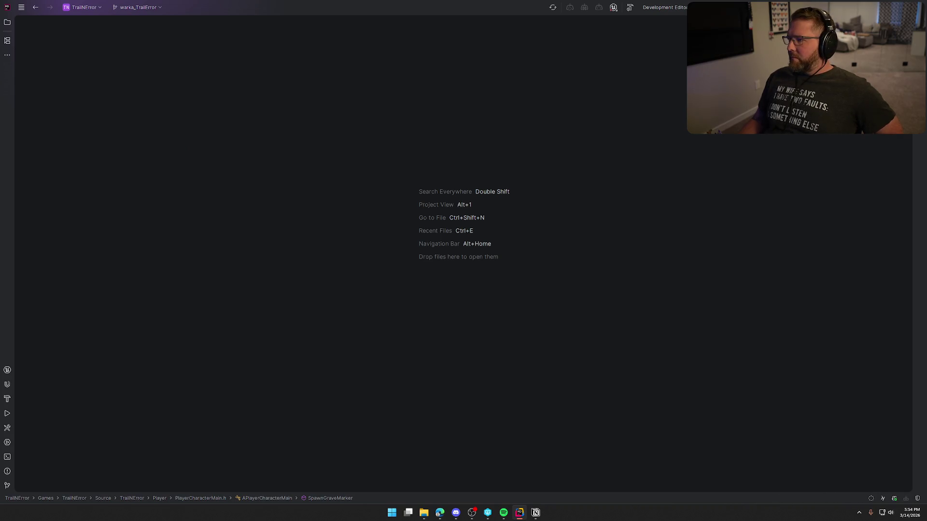
{"action": "key", "text": "ctrl+F9"}
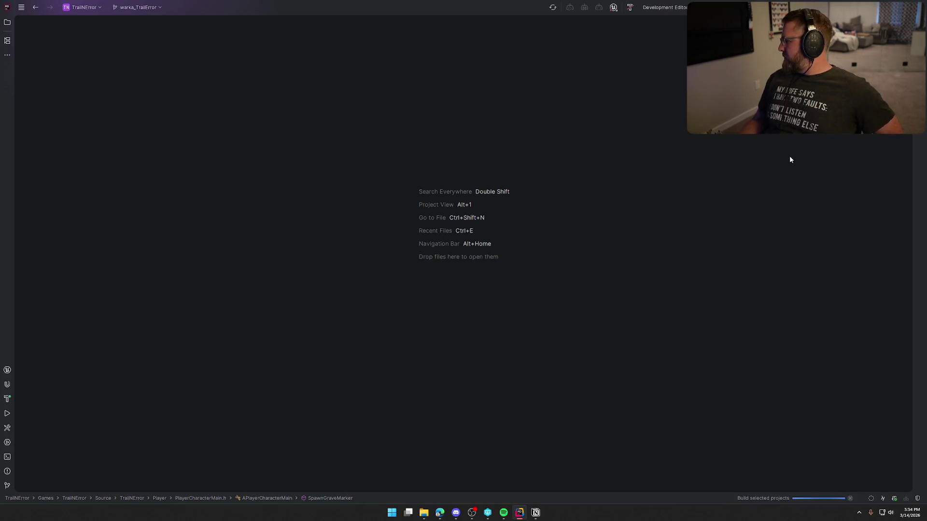
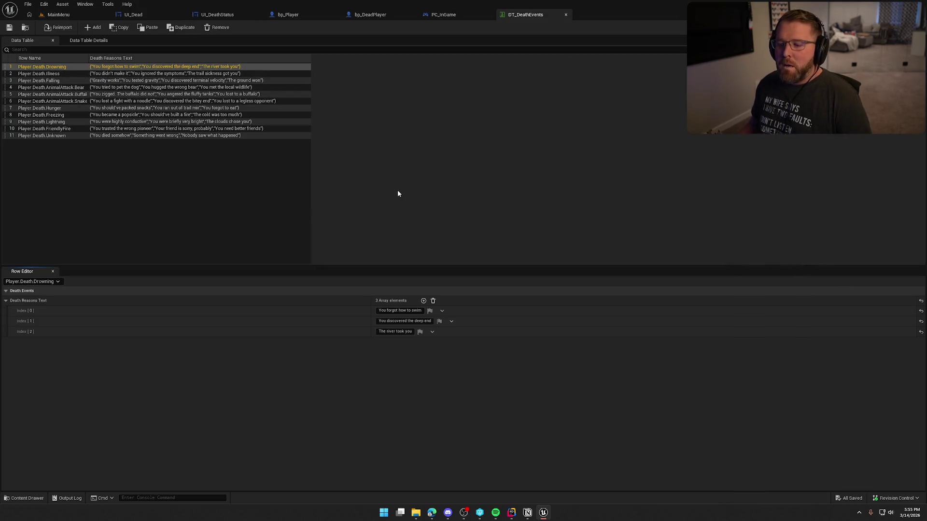
Step: Load the GameWorld map from Maps and frame the camp and covered wagon in the viewport
{"action": "left_click", "coordinate": [67, 18]}
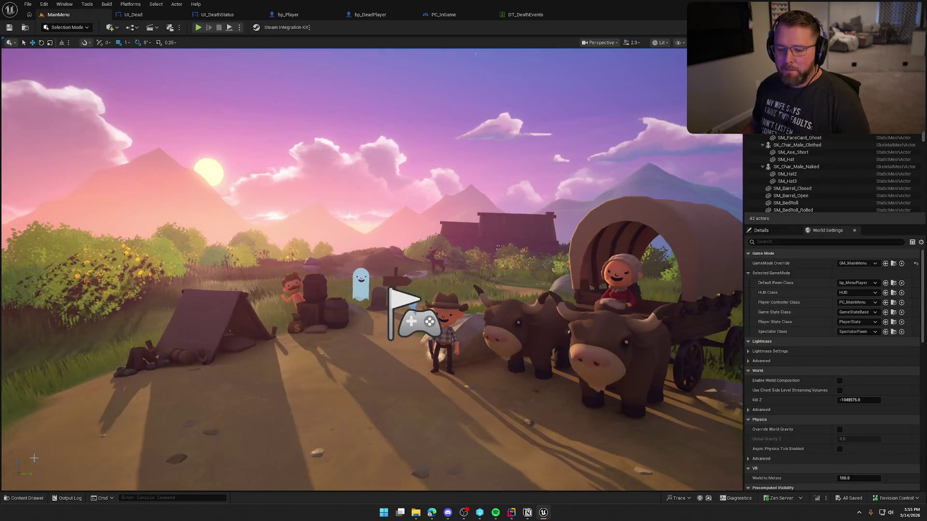
{"action": "left_click", "coordinate": [24, 498]}
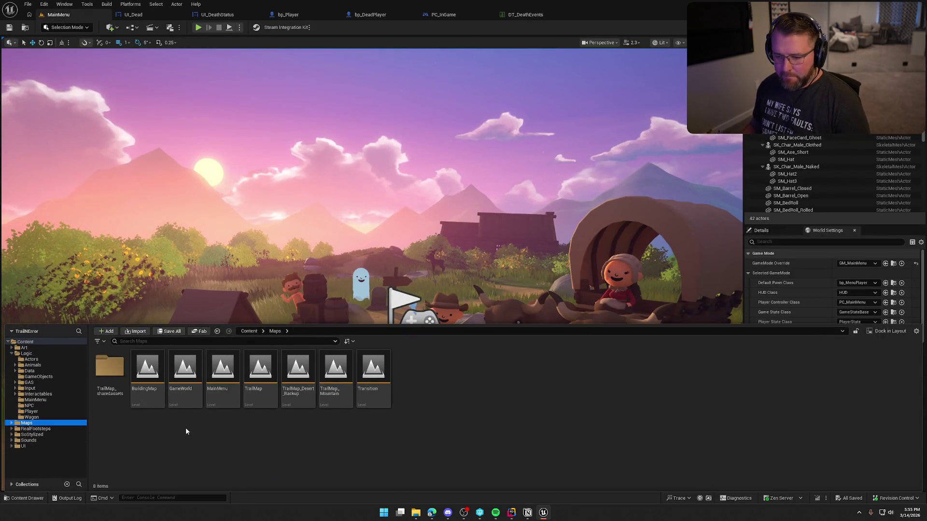
{"action": "double_click", "coordinate": [185, 371]}
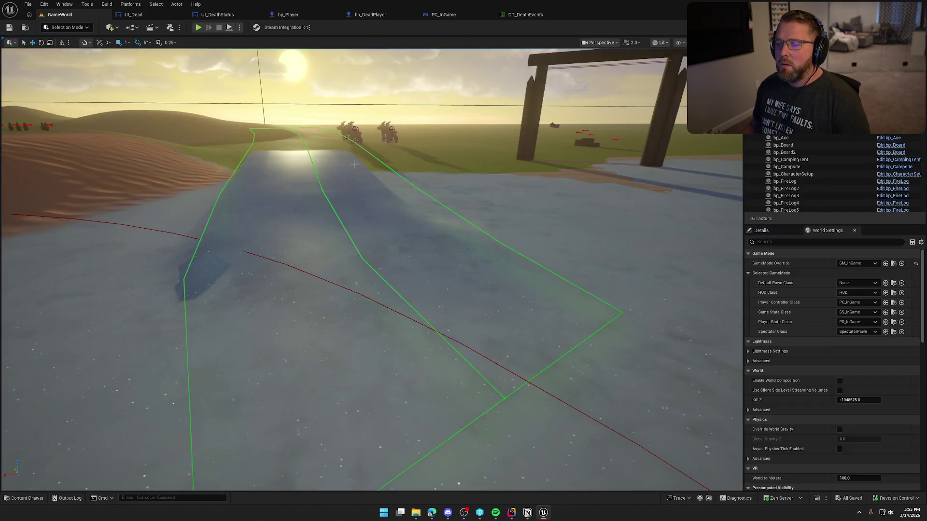
{"action": "left_click_drag", "start_coordinate": [354, 164], "coordinate": [390, 182]}
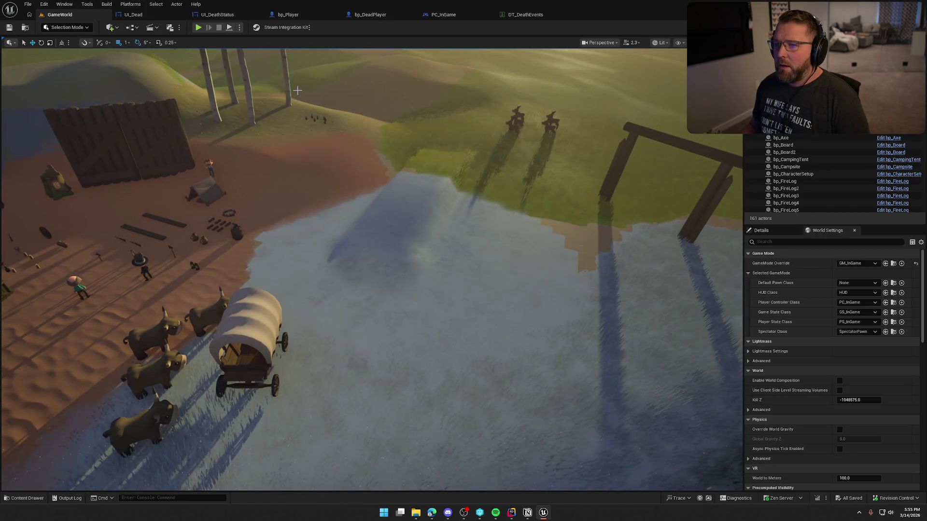
{"action": "left_click", "coordinate": [293, 15]}
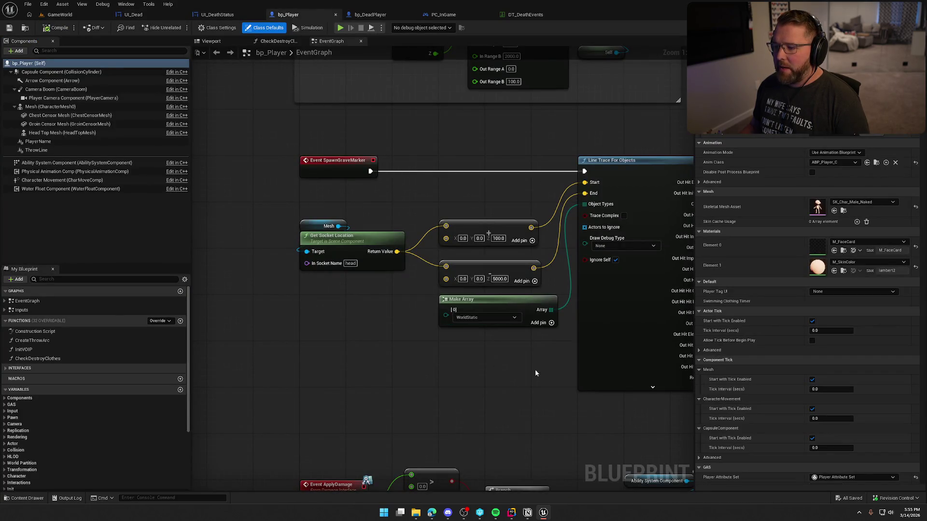
Step: Nudge the socket location and trace vector nodes upward, compile bp_Player, and play GameWorld
{"action": "left_click_drag", "start_coordinate": [535, 375], "coordinate": [292, 215]}
{"action": "left_click_drag", "start_coordinate": [348, 245], "coordinate": [348, 216]}
{"action": "left_click", "coordinate": [476, 127]}
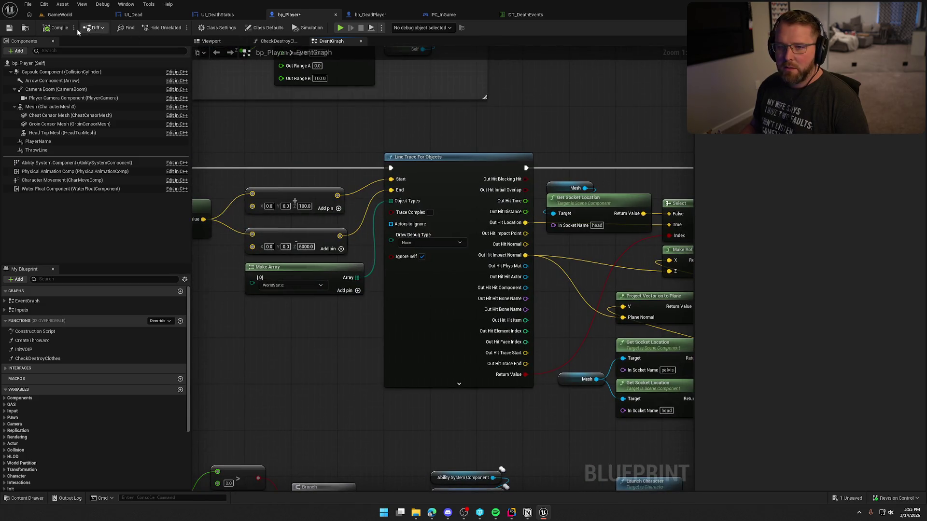
{"action": "left_click", "coordinate": [55, 28]}
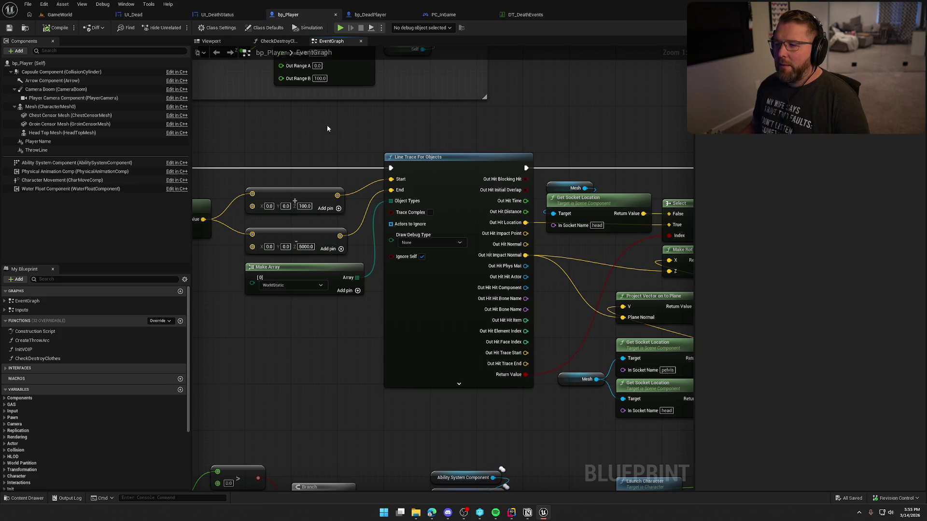
{"action": "left_click", "coordinate": [60, 14]}
{"action": "left_click", "coordinate": [198, 27]}
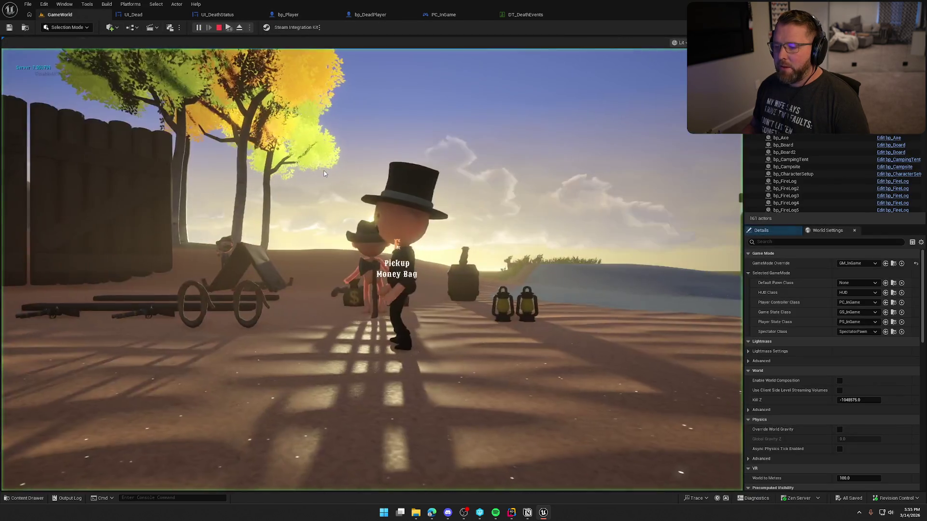
Step: Walk the character, then run KillPlayer from the in-game console to trigger death
{"action": "key", "text": "w"}
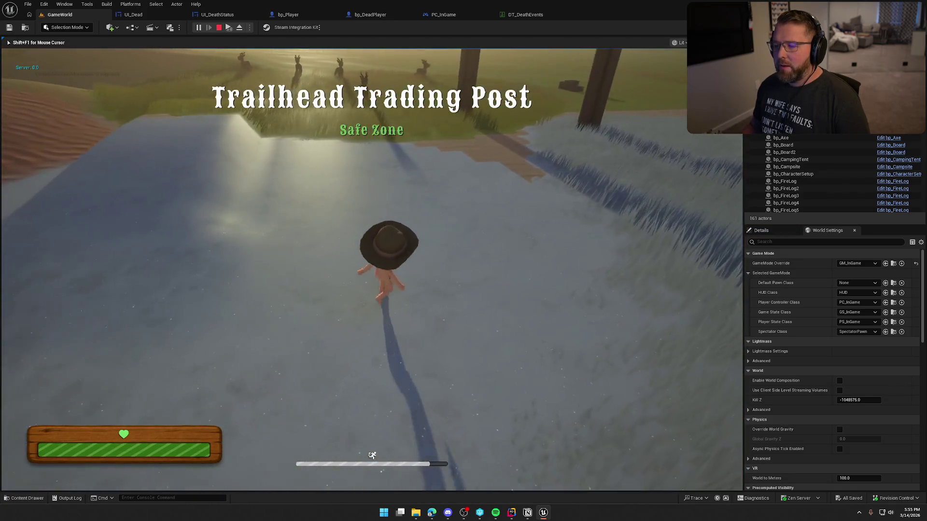
{"action": "key", "text": "grave"}
{"action": "key", "text": "Up"}
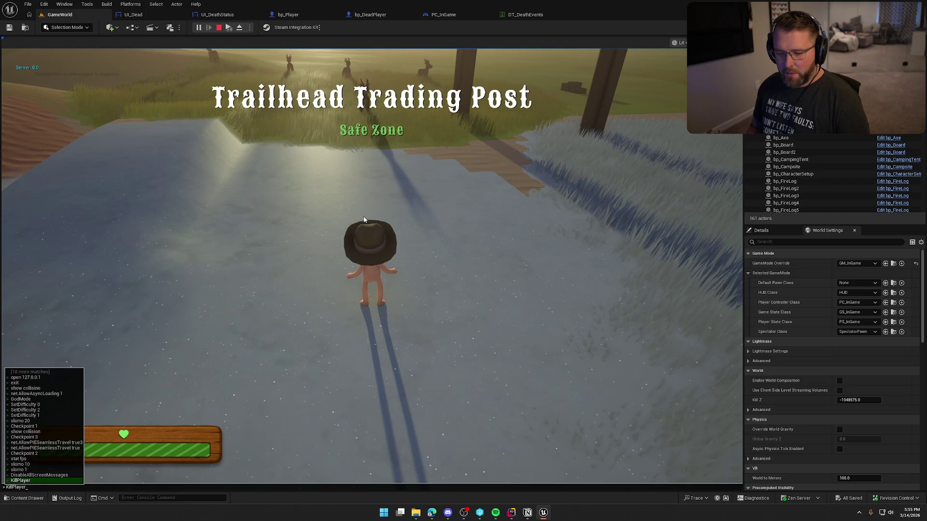
{"action": "key", "text": "Return"}
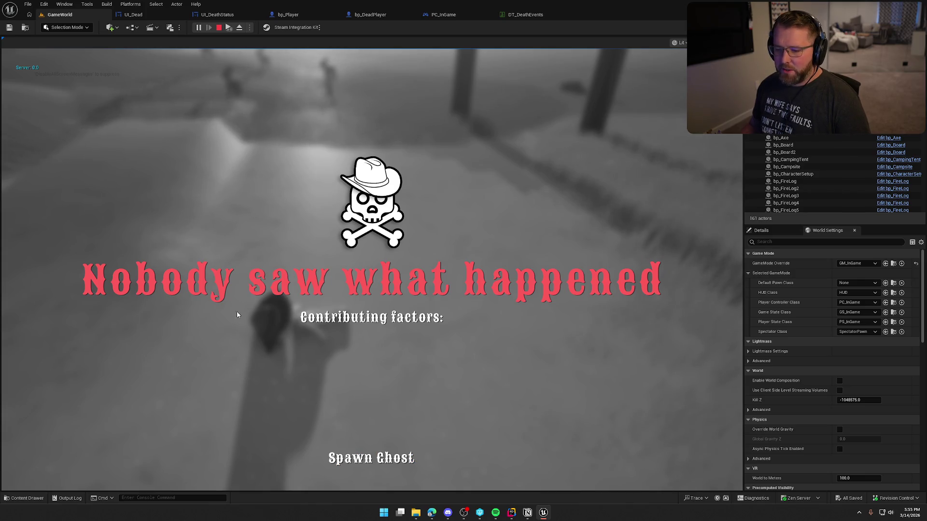
Step: Respawn as a ghost beside the gravestone, look around the scenery, and stop the session
{"action": "left_click", "coordinate": [359, 457]}
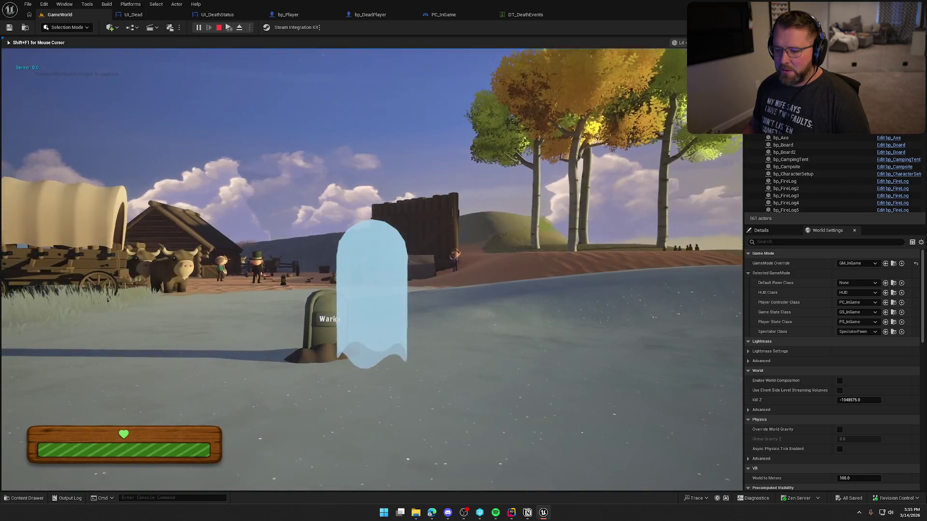
{"action": "key", "text": "a"}
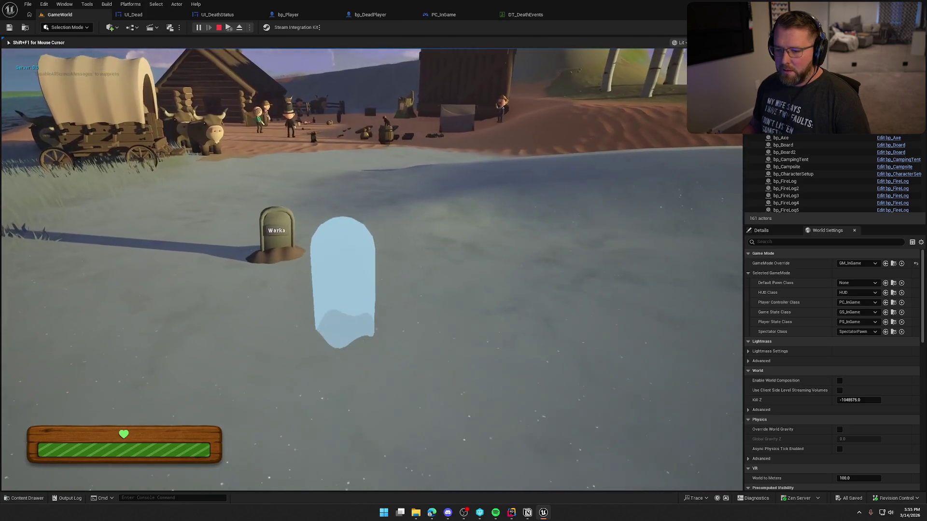
{"action": "key", "text": "d"}
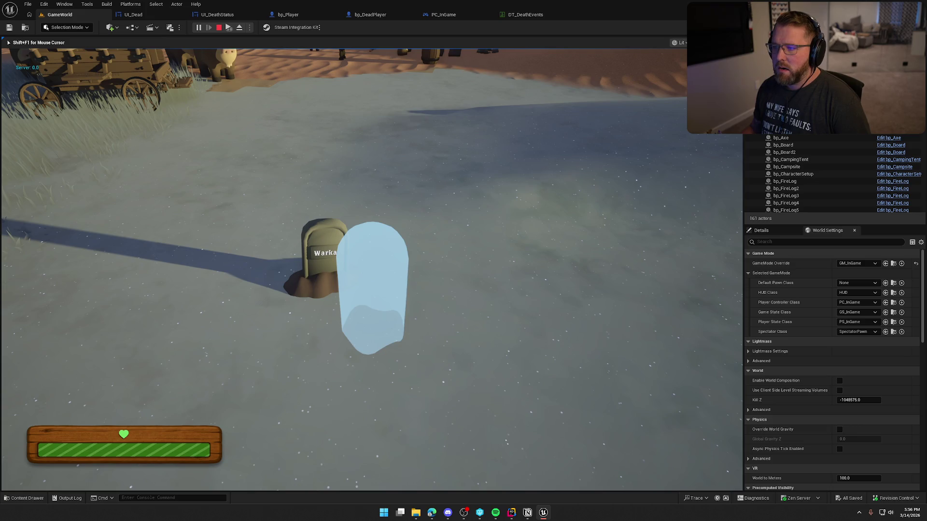
{"action": "key", "text": "Escape"}
{"action": "left_click", "coordinate": [135, 73]}
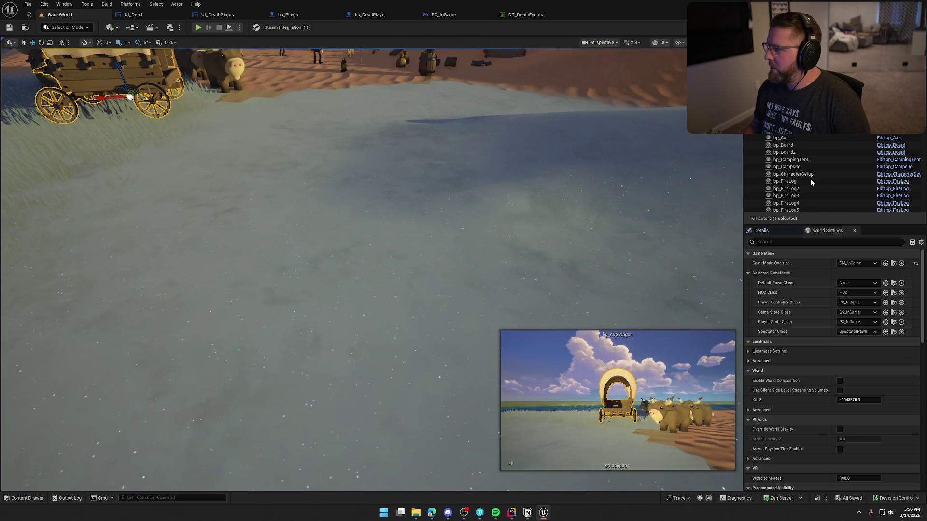
Step: Delete the debug Print String nodes from bp_AVSWagon's Event Tick, then save and close it
{"action": "key", "text": "ctrl+e"}
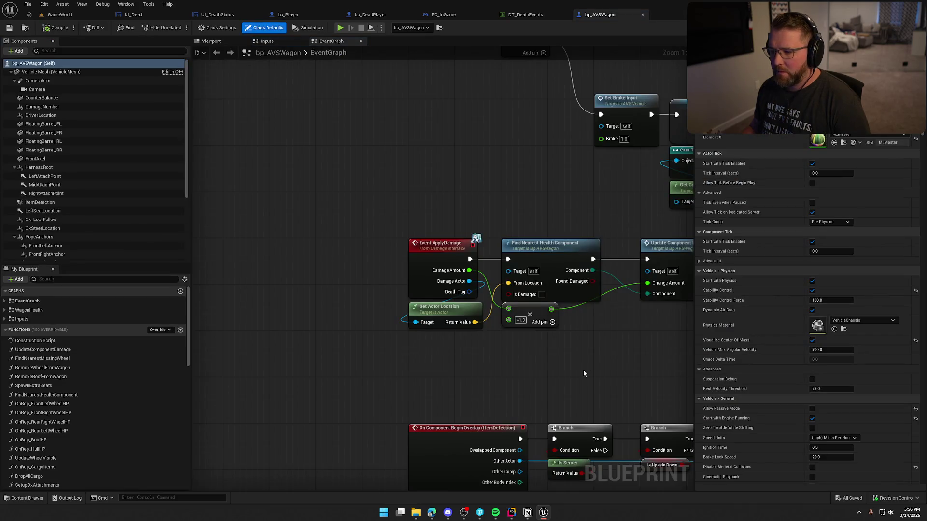
{"action": "scroll", "coordinate": [386, 337], "scroll_direction": "down", "scroll_amount": 3}
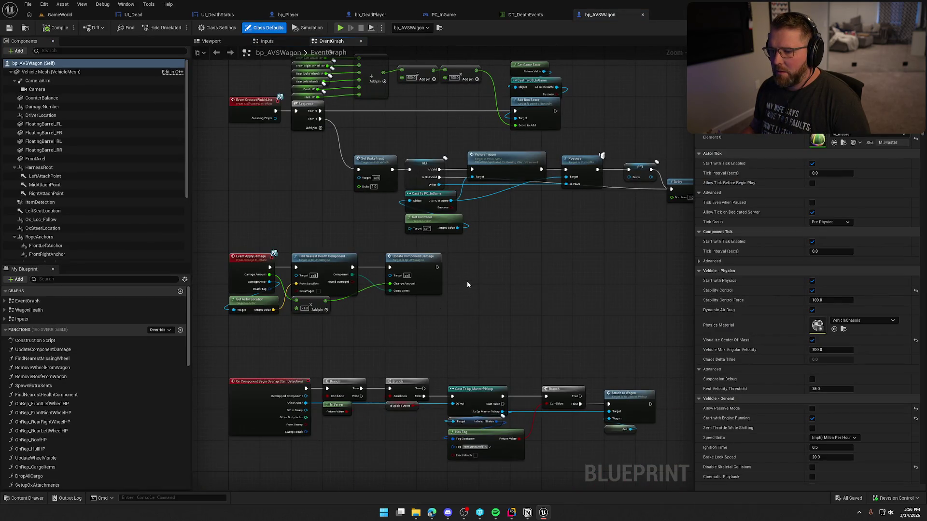
{"action": "left_click_drag", "start_coordinate": [467, 281], "coordinate": [494, 210]}
{"action": "left_click", "coordinate": [4, 302]}
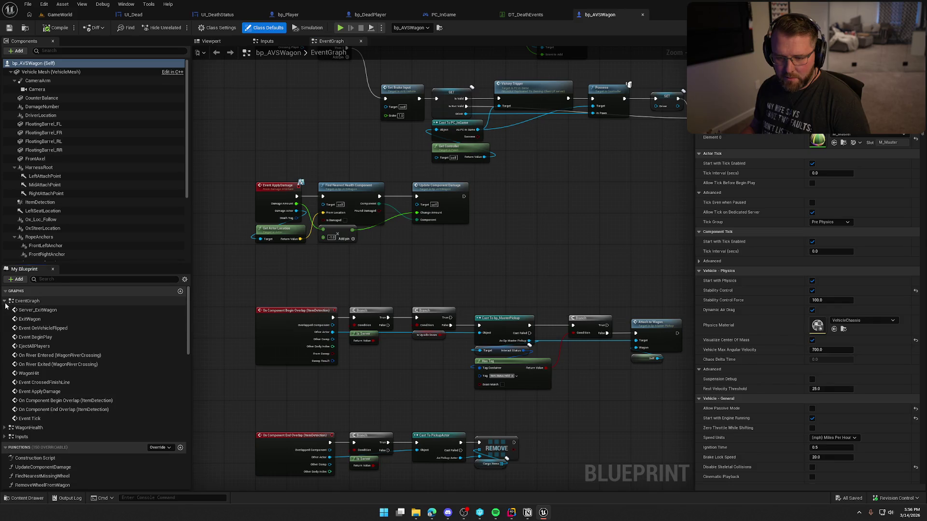
{"action": "double_click", "coordinate": [30, 418]}
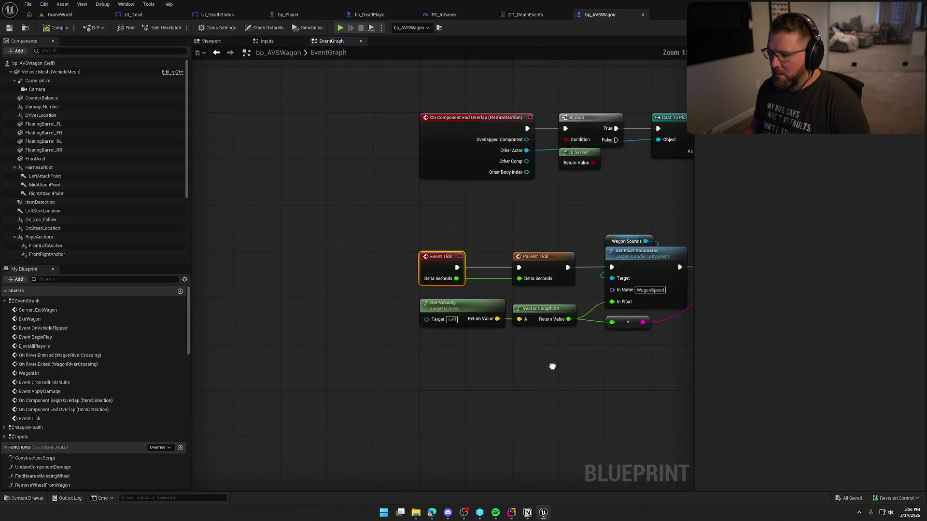
{"action": "mouse_move", "coordinate": [415, 251]}
{"action": "left_mouse_down"}
{"action": "mouse_move", "coordinate": [475, 316]}
{"action": "mouse_move", "coordinate": [409, 270]}
{"action": "left_mouse_up"}
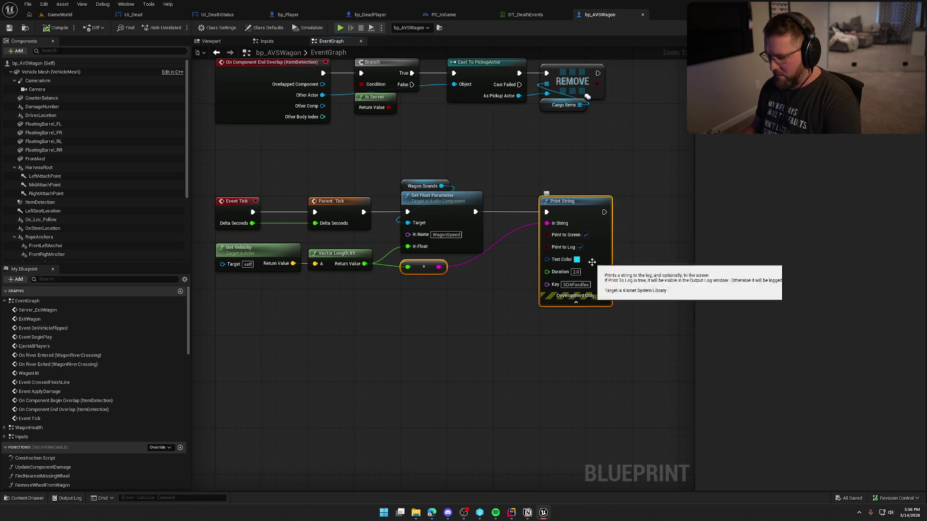
{"action": "key", "text": "Delete"}
{"action": "key", "text": "ctrl+s"}
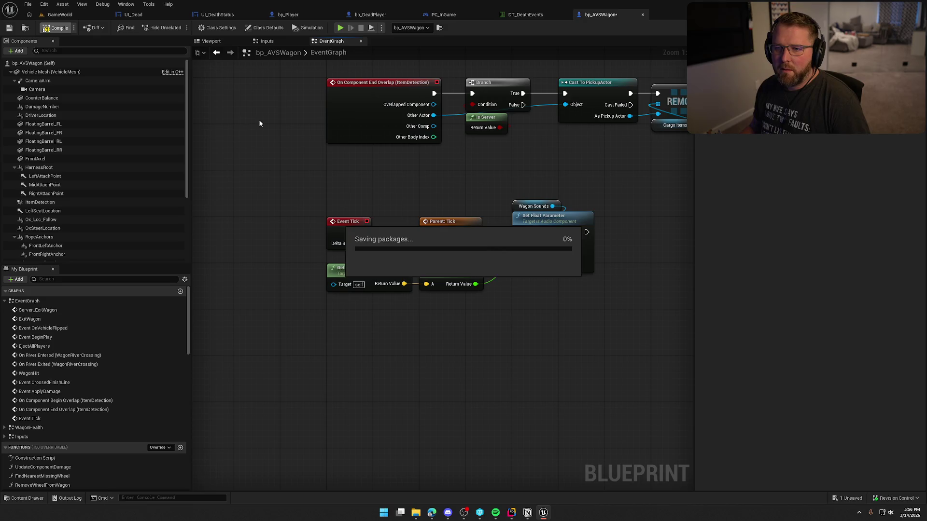
{"action": "middle_click", "coordinate": [586, 18]}
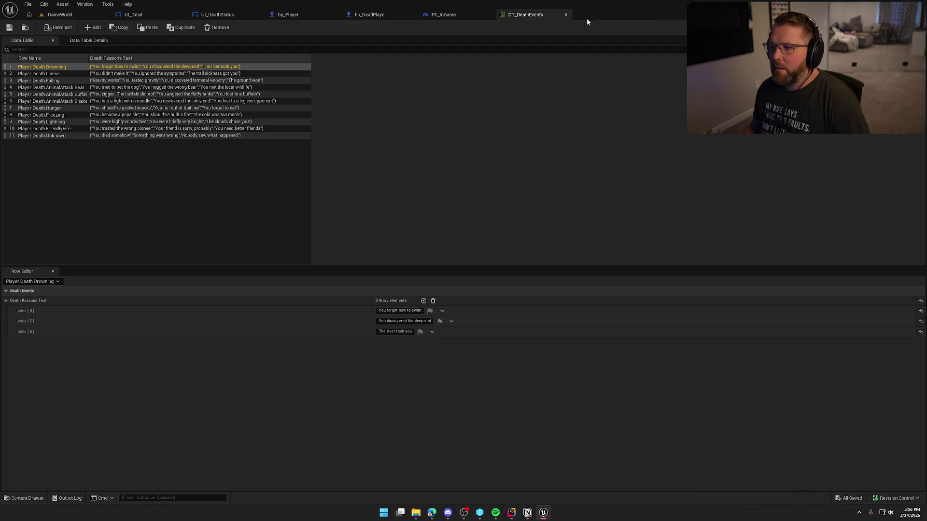
Step: Close DT_DeathEvents, review bp_Player's Player Steam Name node, and open bp_Gravestone from Actors
{"action": "middle_click", "coordinate": [540, 15]}
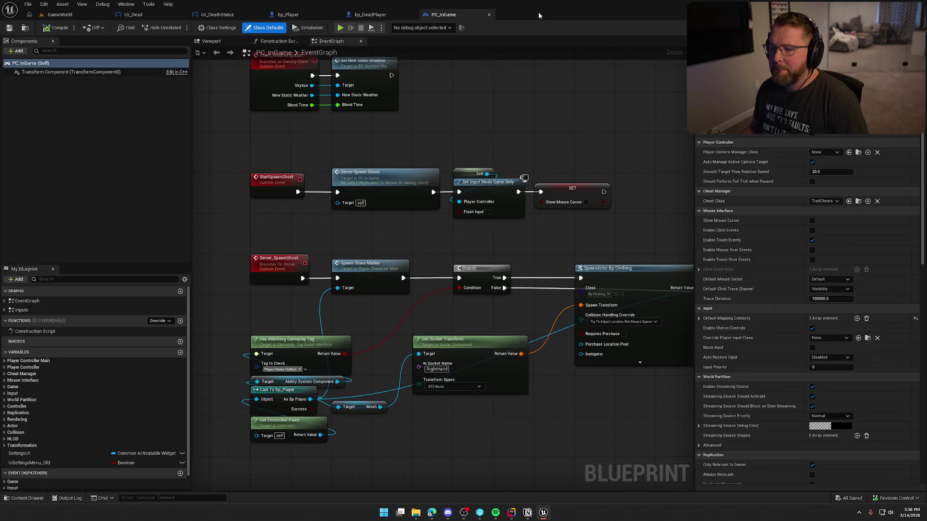
{"action": "left_click", "coordinate": [398, 18]}
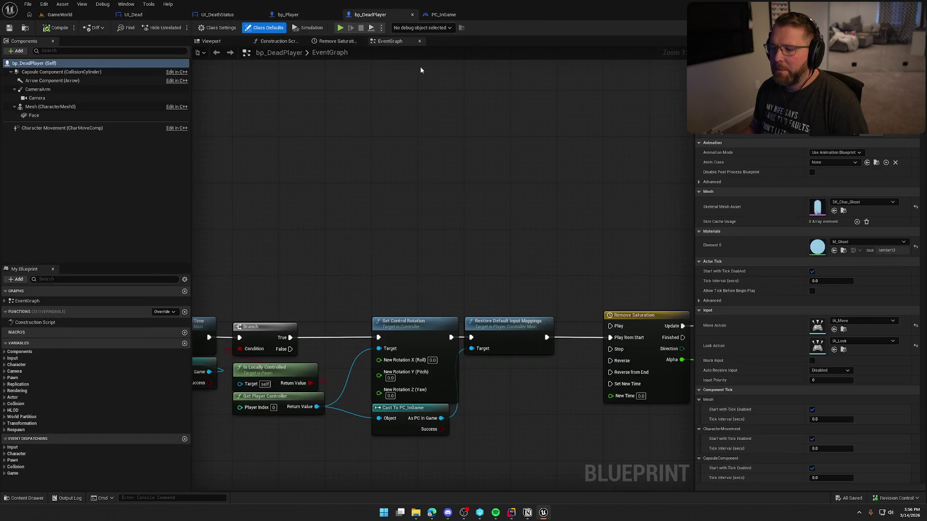
{"action": "left_click", "coordinate": [295, 15]}
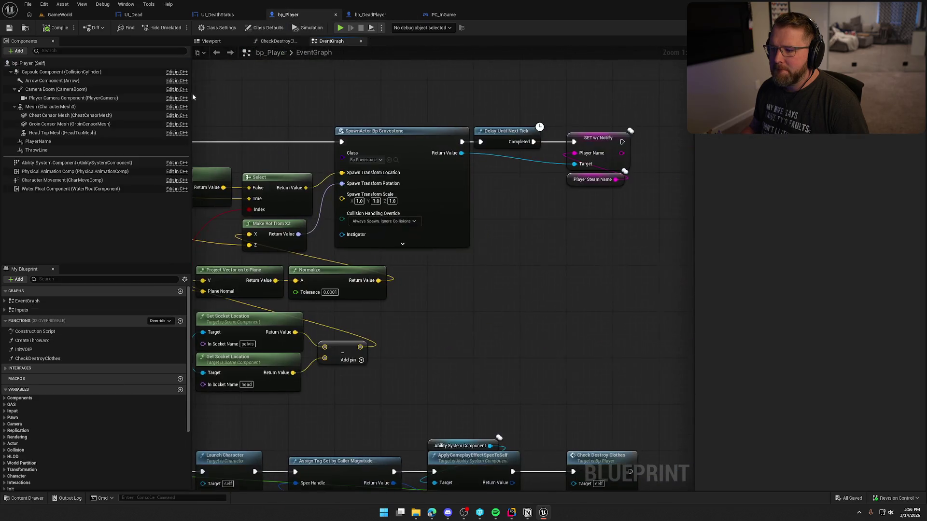
{"action": "mouse_move", "coordinate": [545, 190]}
{"action": "left_mouse_down"}
{"action": "mouse_move", "coordinate": [545, 180]}
{"action": "mouse_move", "coordinate": [464, 197]}
{"action": "left_mouse_up"}
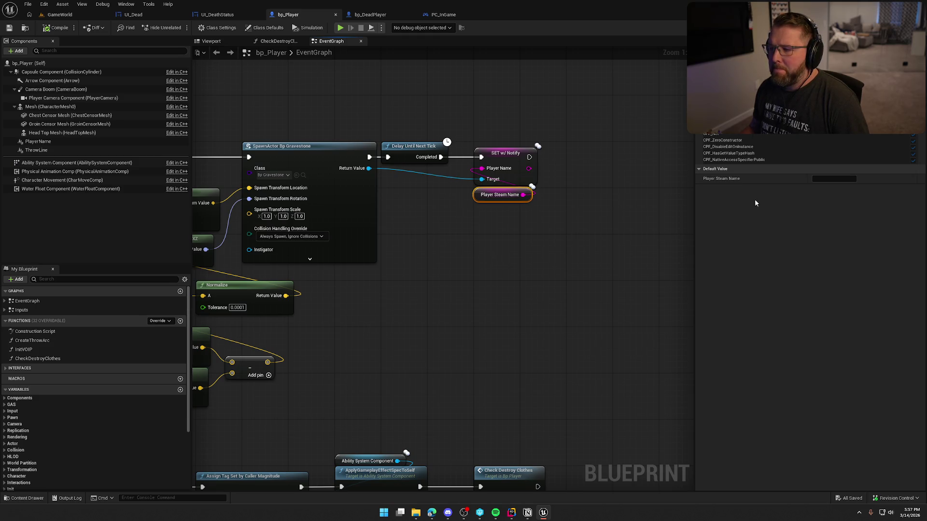
{"action": "left_click", "coordinate": [550, 273]}
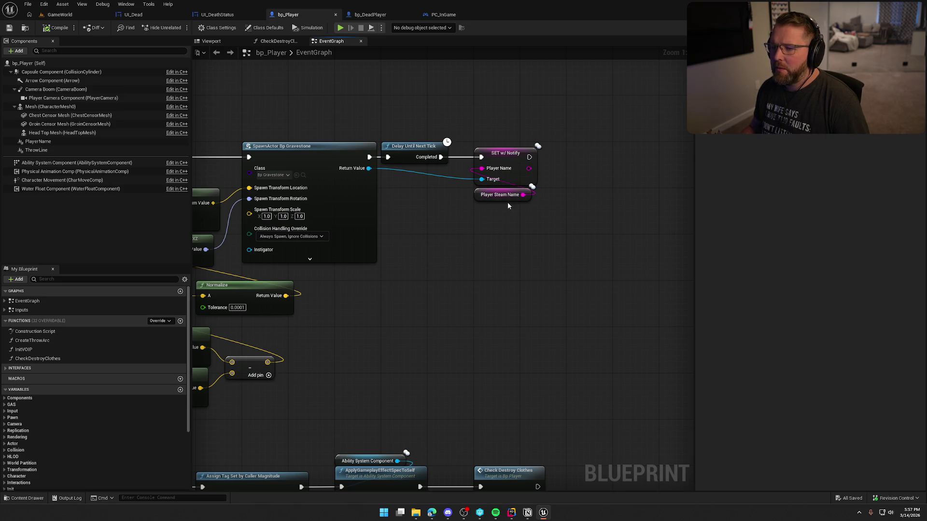
{"action": "left_click", "coordinate": [302, 174]}
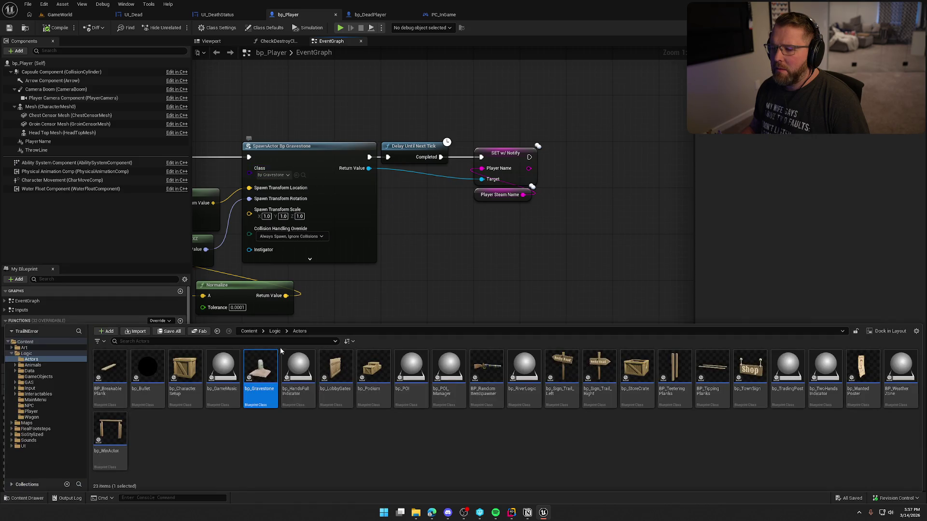
{"action": "double_click", "coordinate": [264, 373]}
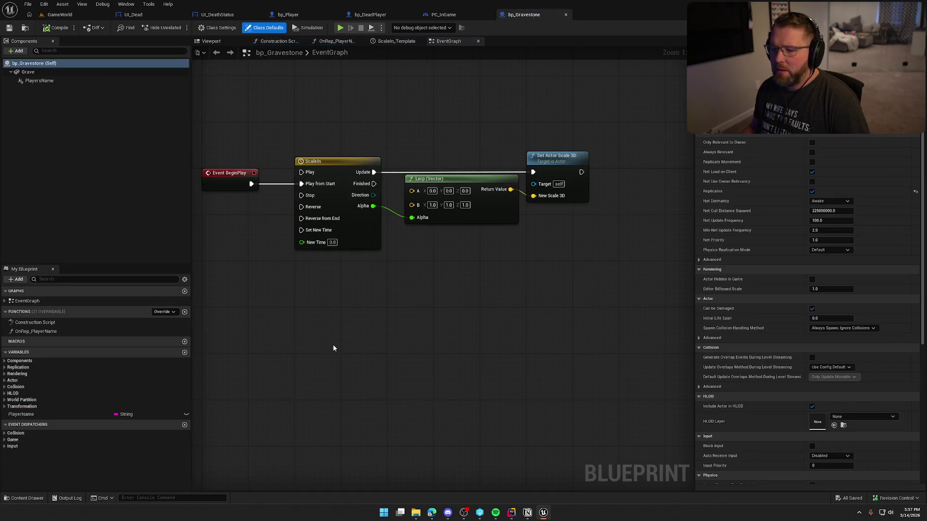
Step: Inspect the PlayerName variable's replication settings and open the OnRep_PlayerName function graph
{"action": "left_click", "coordinate": [37, 415]}
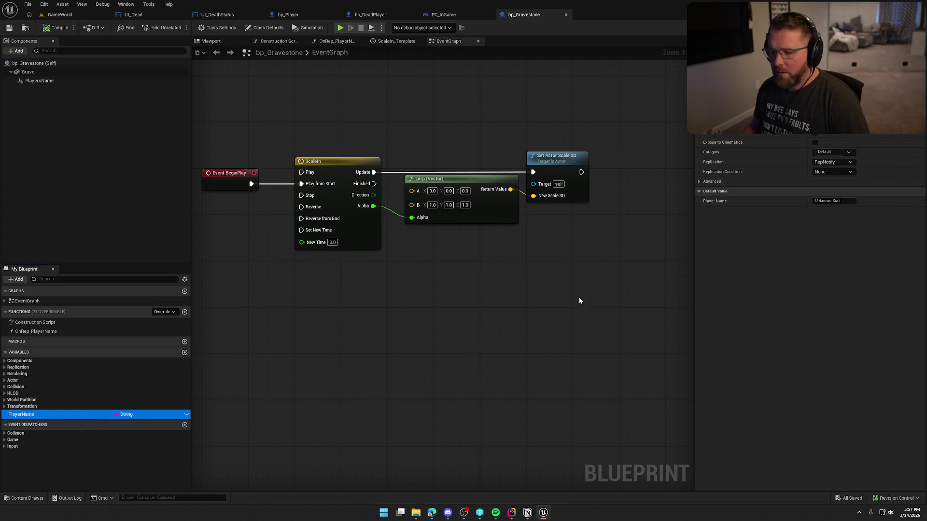
{"action": "double_click", "coordinate": [39, 332]}
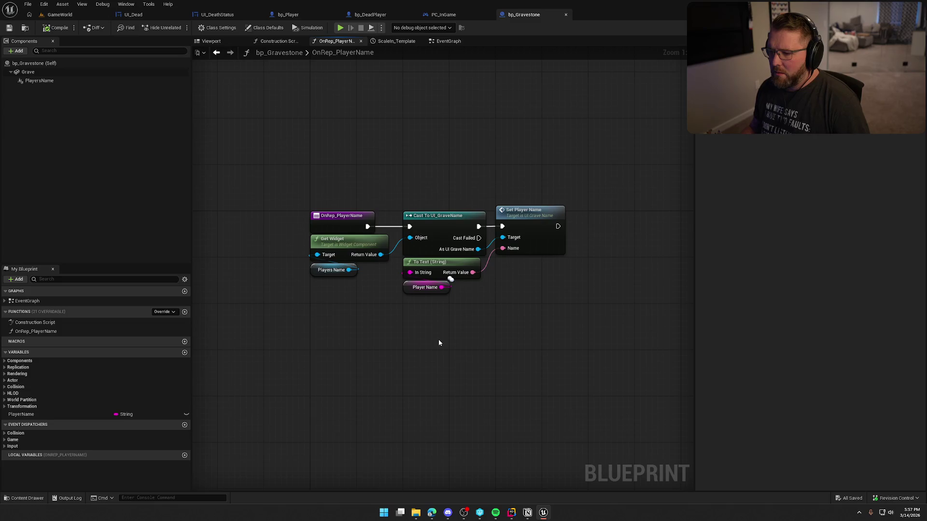
{"action": "left_click", "coordinate": [26, 415]}
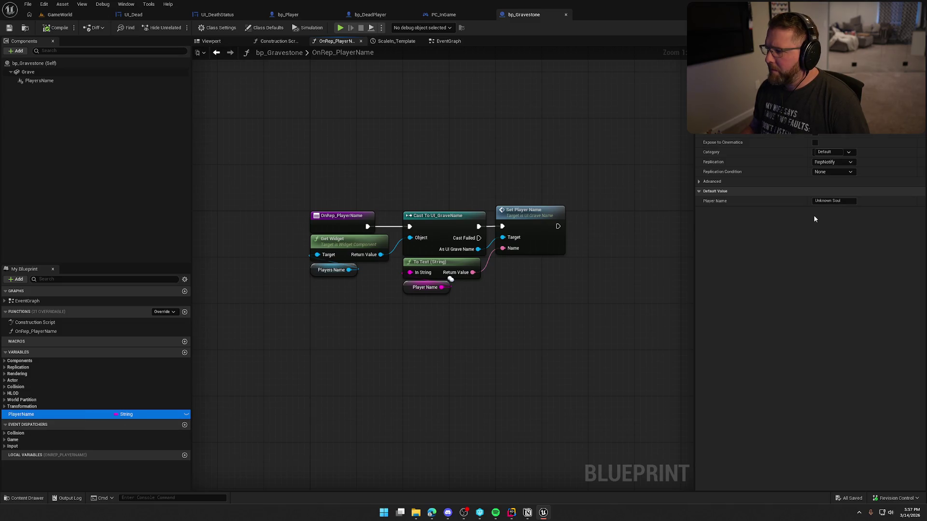
{"action": "left_click", "coordinate": [485, 358]}
Step: Open UI_GraveName from the PlayersName component's Widget Class, then return to bp_Gravestone's EventGraph
{"action": "left_click", "coordinate": [56, 81]}
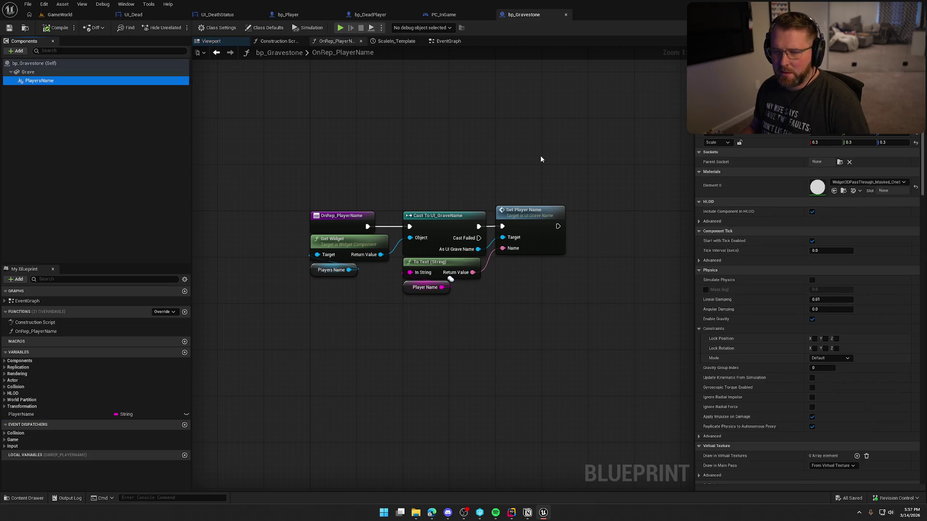
{"action": "scroll", "coordinate": [788, 274], "scroll_direction": "down", "scroll_amount": 10}
{"action": "scroll", "coordinate": [785, 276], "scroll_direction": "down", "scroll_amount": 15}
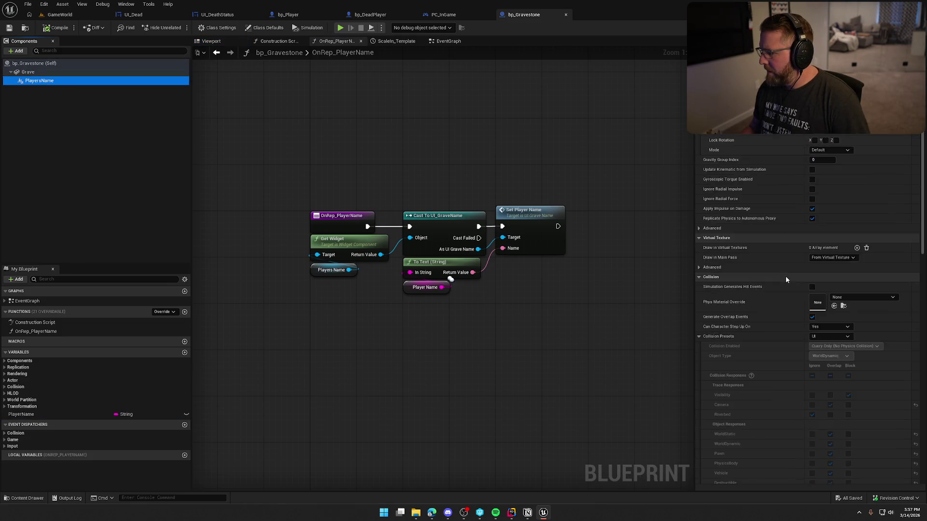
{"action": "scroll", "coordinate": [783, 280], "scroll_direction": "down", "scroll_amount": 4}
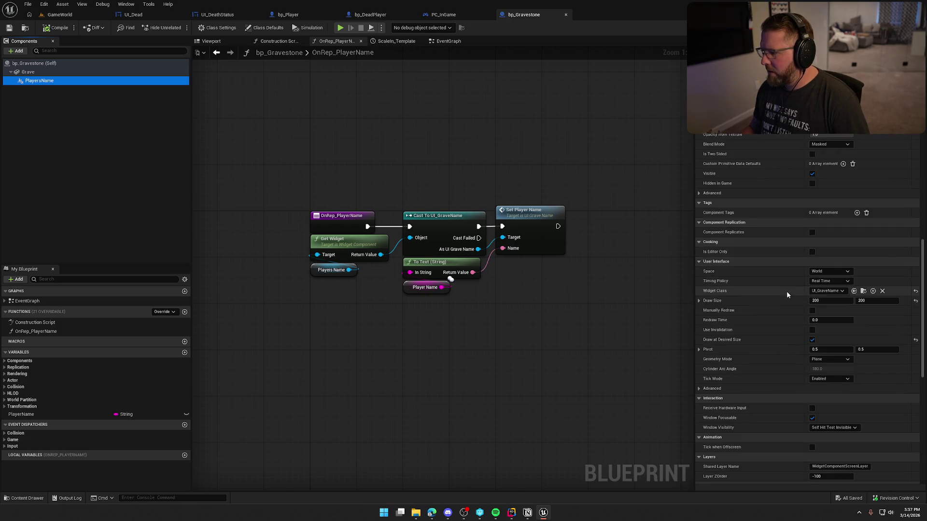
{"action": "left_click", "coordinate": [863, 290]}
{"action": "double_click", "coordinate": [384, 370]}
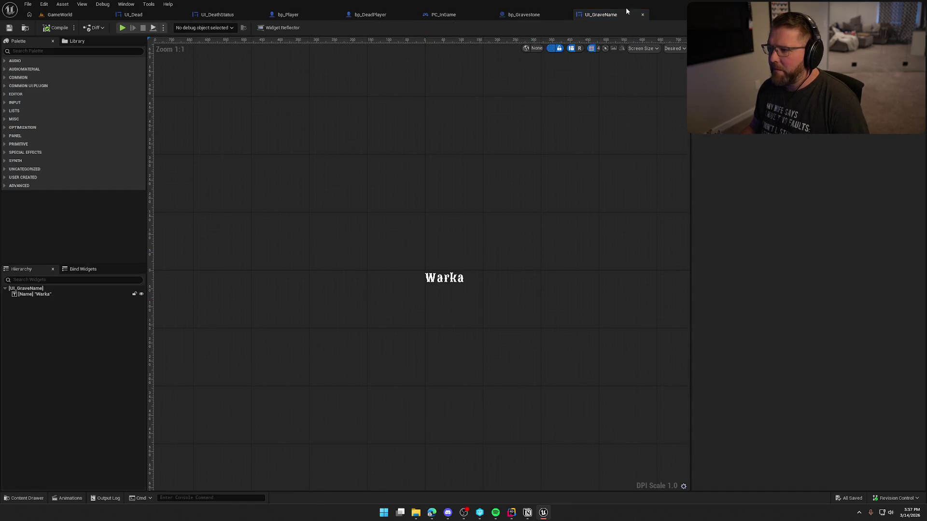
{"action": "left_click", "coordinate": [524, 15]}
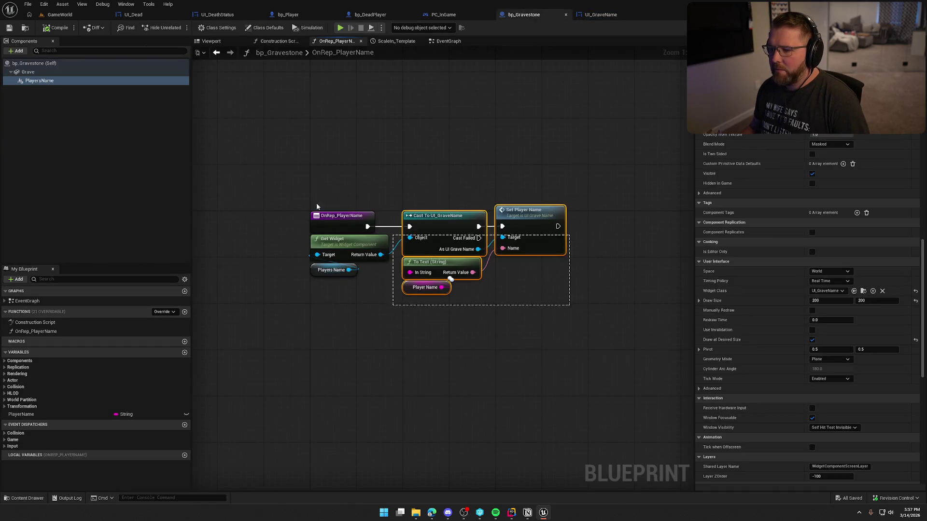
{"action": "left_click", "coordinate": [449, 41]}
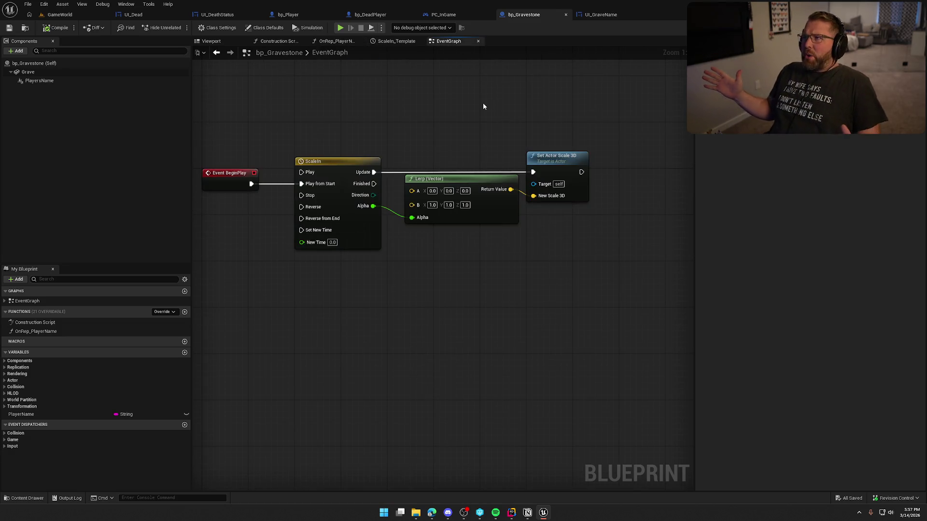
Step: Shift the Lerp (Vector) node slightly left and save bp_Gravestone, checking out its package
{"action": "left_click_drag", "start_coordinate": [479, 139], "coordinate": [503, 133]}
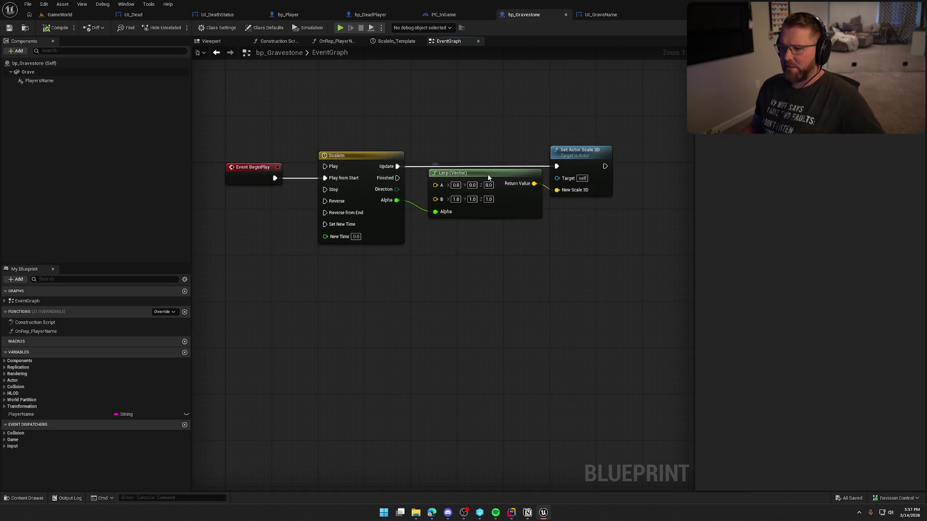
{"action": "left_click_drag", "start_coordinate": [491, 174], "coordinate": [475, 176]}
{"action": "left_click_drag", "start_coordinate": [490, 132], "coordinate": [518, 144]}
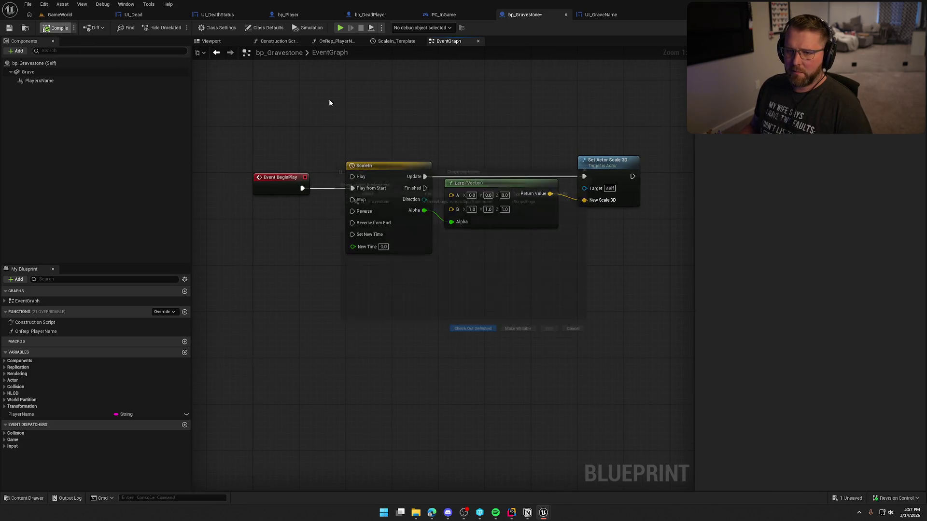
{"action": "key", "text": "ctrl+s"}
{"action": "left_click", "coordinate": [473, 336]}
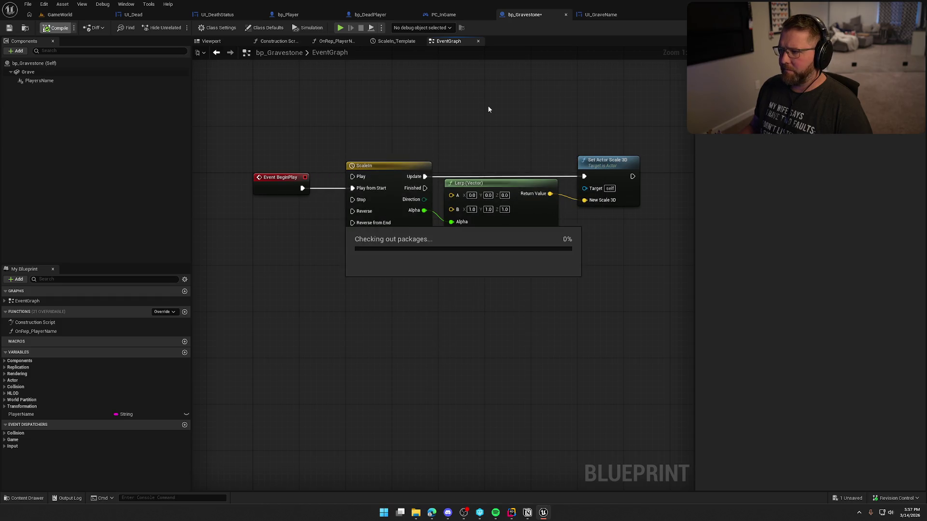
Step: Open the OnRep_PlayerName function graph and review its name-update nodes
{"action": "left_click", "coordinate": [53, 414]}
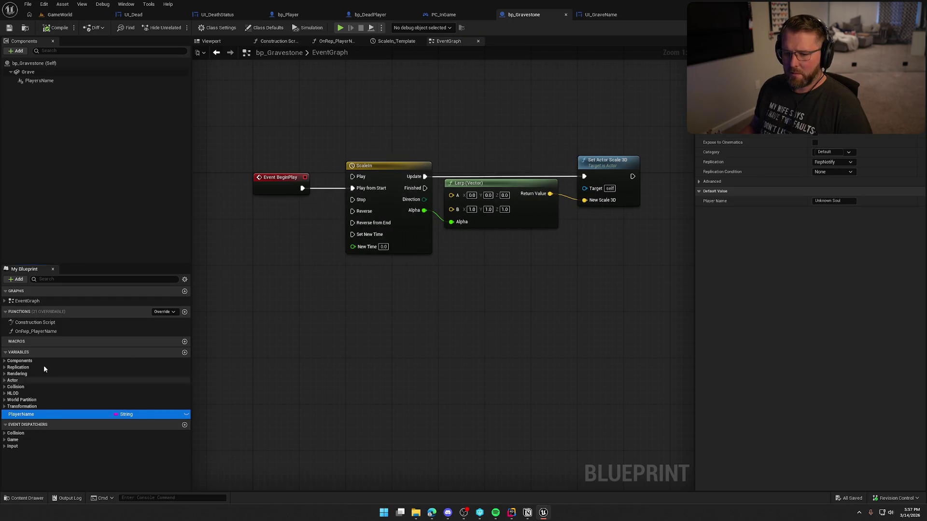
{"action": "left_click", "coordinate": [33, 332]}
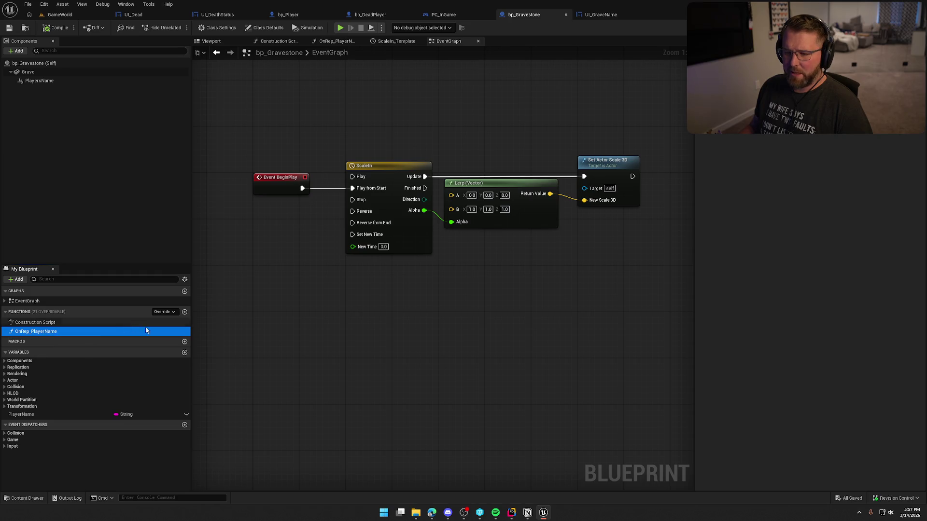
{"action": "double_click", "coordinate": [30, 331]}
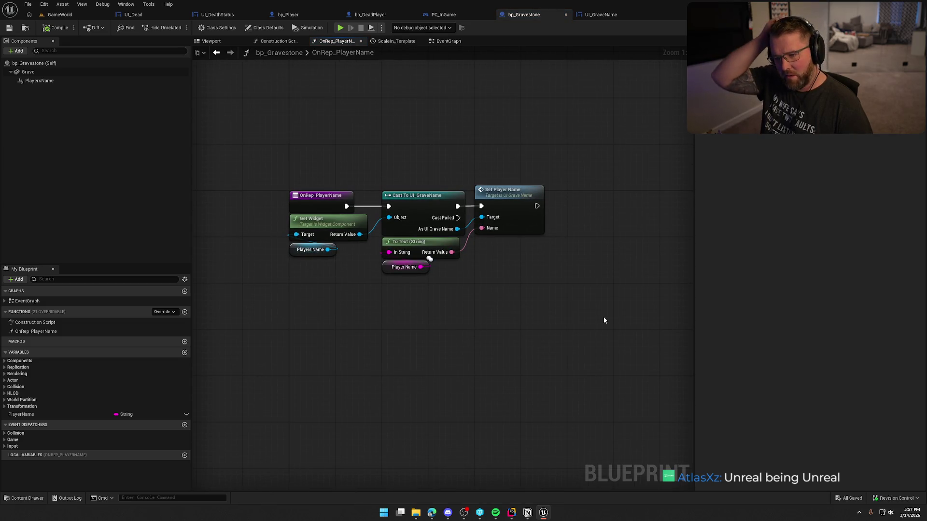
{"action": "left_click_drag", "start_coordinate": [560, 288], "coordinate": [288, 183]}
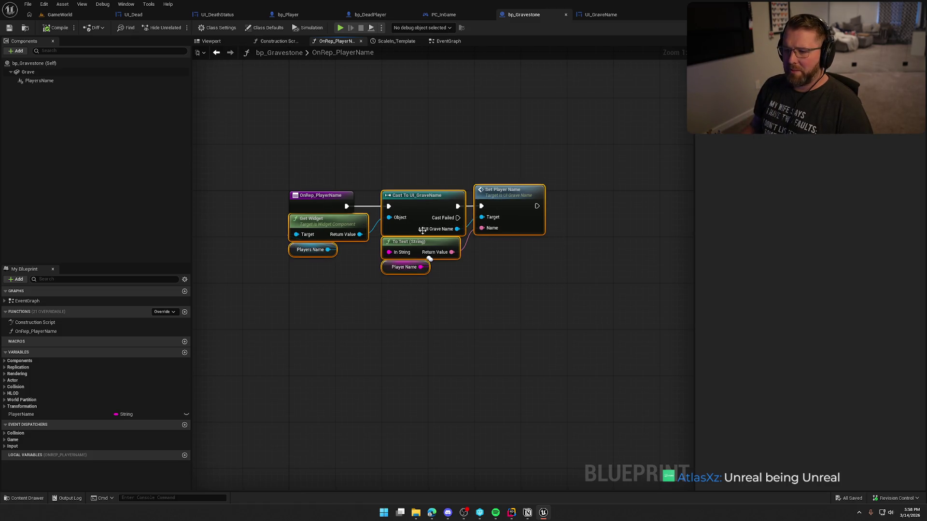
{"action": "left_click", "coordinate": [515, 309]}
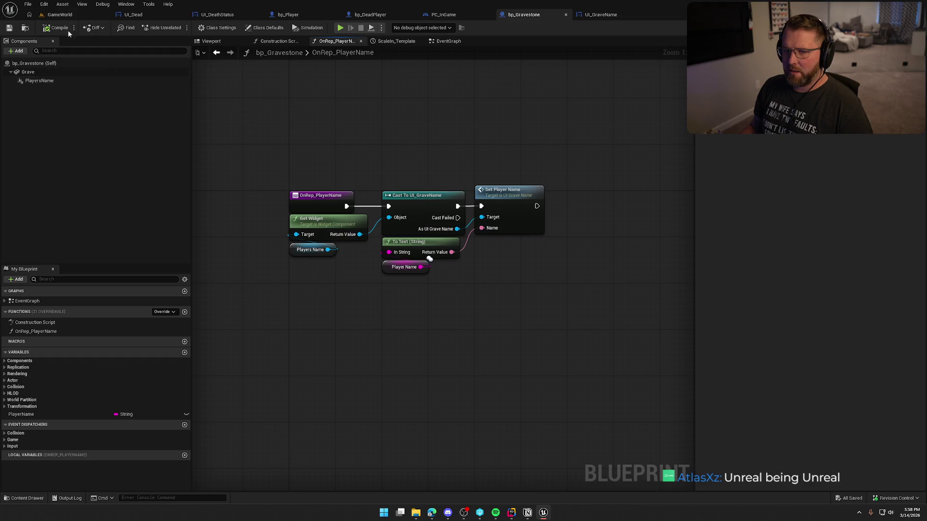
{"action": "left_click", "coordinate": [60, 14]}
Step: Play GameWorld, run across the sand, and run KillPlayer from the console
{"action": "left_click", "coordinate": [197, 28]}
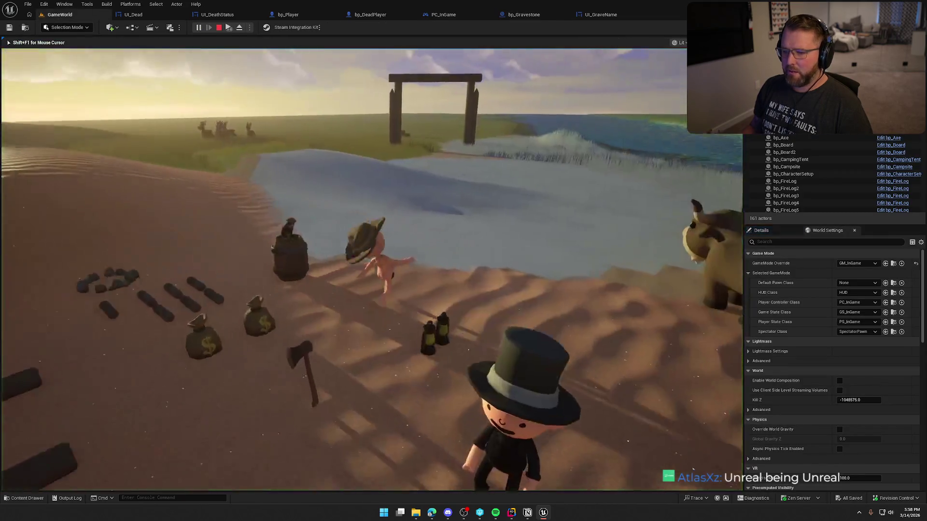
{"action": "key", "text": "super"}
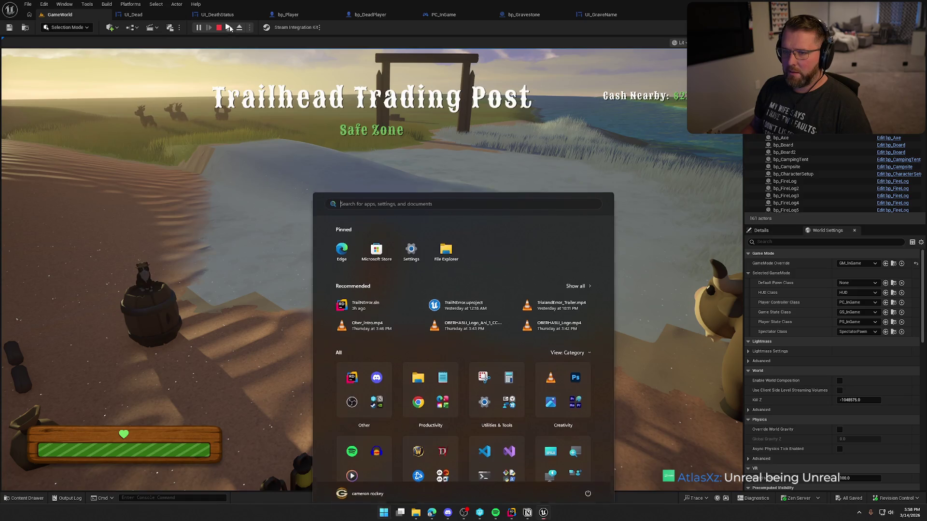
{"action": "key", "text": "super"}
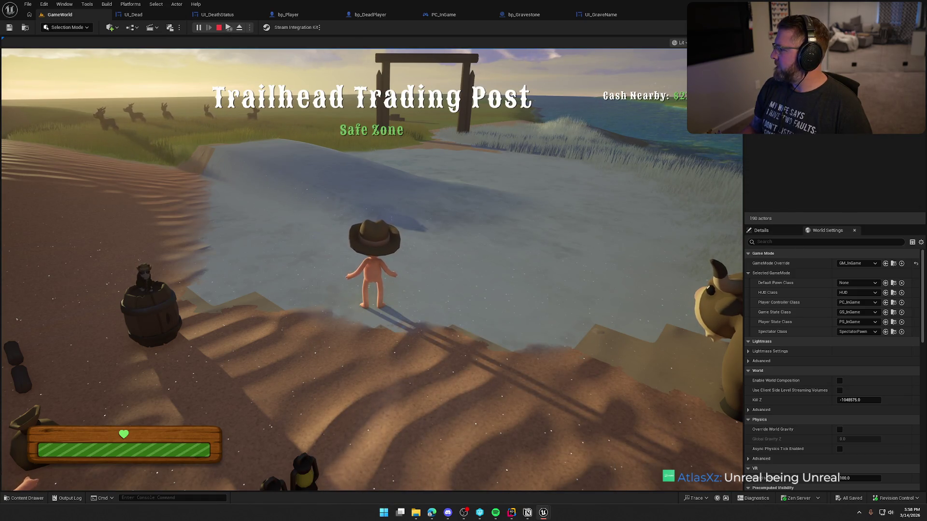
{"action": "key", "text": "super"}
{"action": "key", "text": "super"}
{"action": "key", "text": "shift+w"}
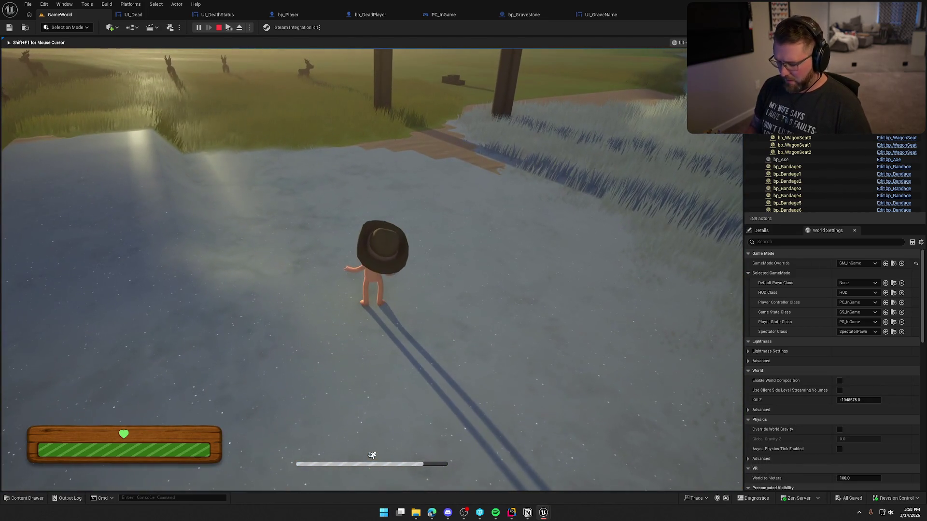
{"action": "key", "text": "grave"}
{"action": "type", "text": "KillPlayer"}
{"action": "key", "text": "Return"}
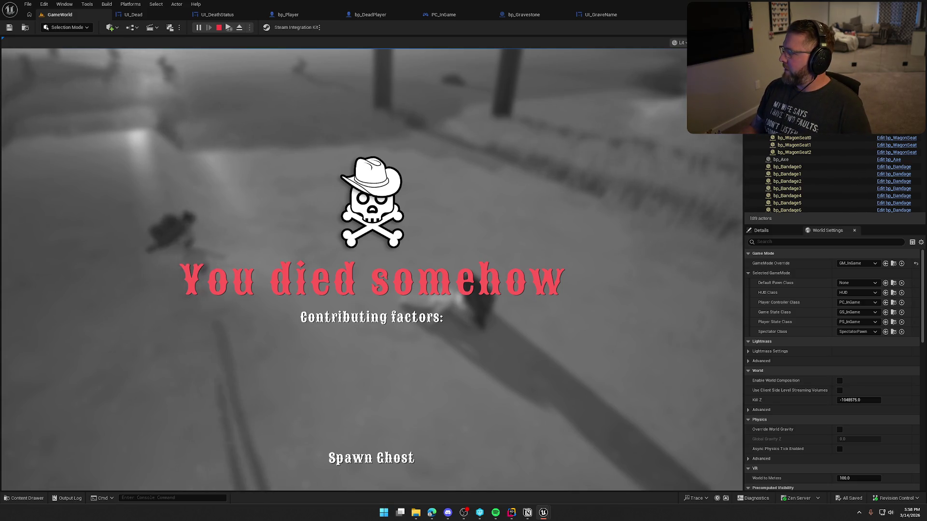
Step: Spawn the ghost from the death screen, walk it past the gravestone, then stop playing
{"action": "key", "text": "super"}
{"action": "key", "text": "super"}
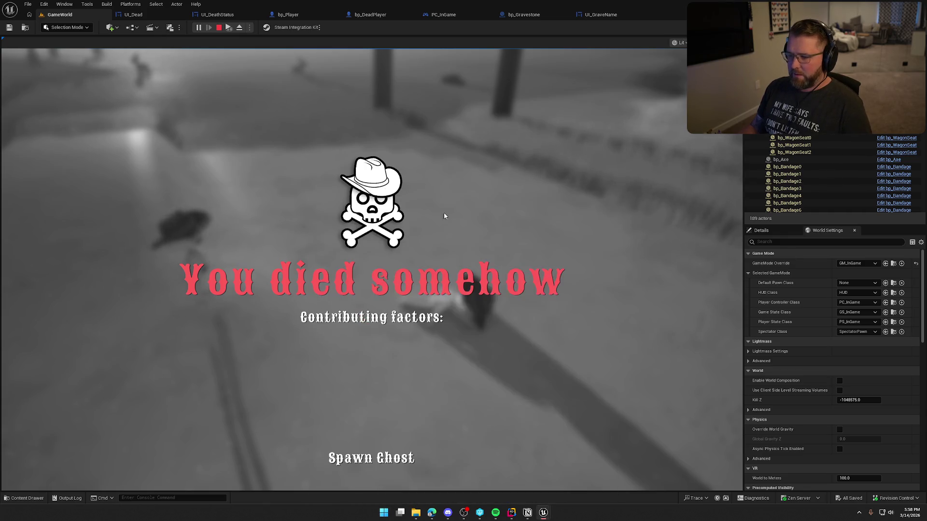
{"action": "left_click", "coordinate": [379, 461]}
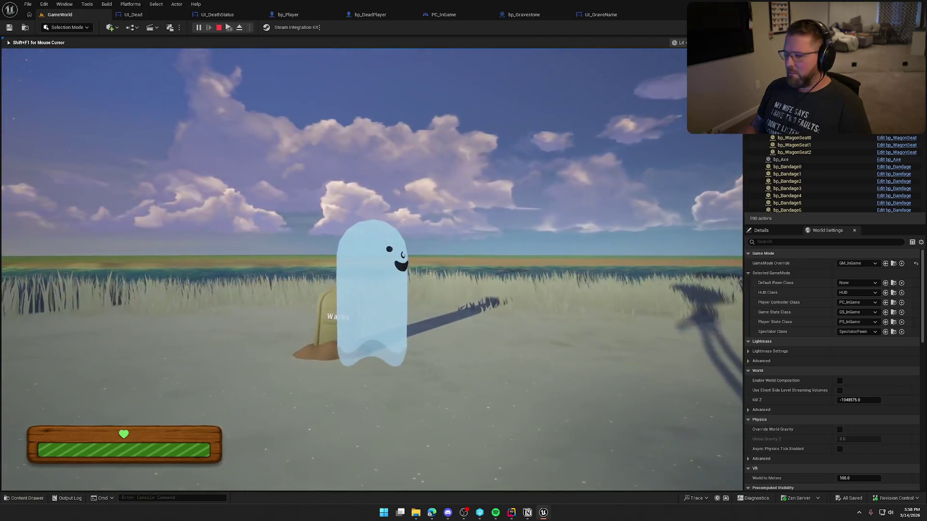
{"action": "key", "text": "w"}
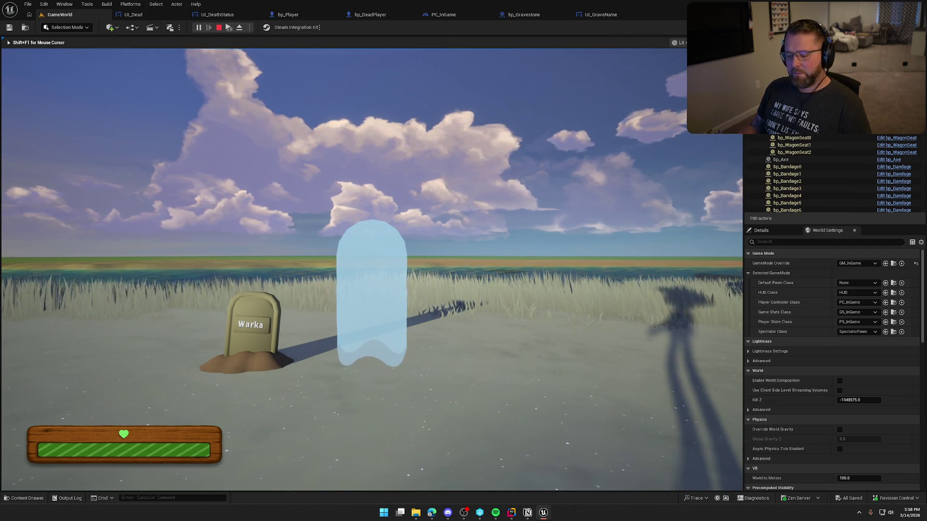
{"action": "key", "text": "Escape"}
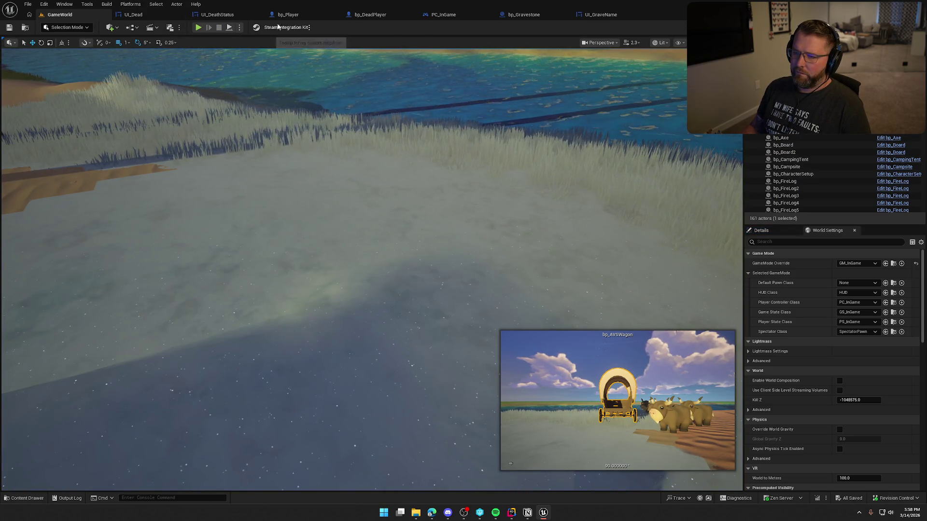
Step: Add a Print String after SET w/ Notify showing Player Steam Name for 10 seconds
{"action": "left_click", "coordinate": [288, 15]}
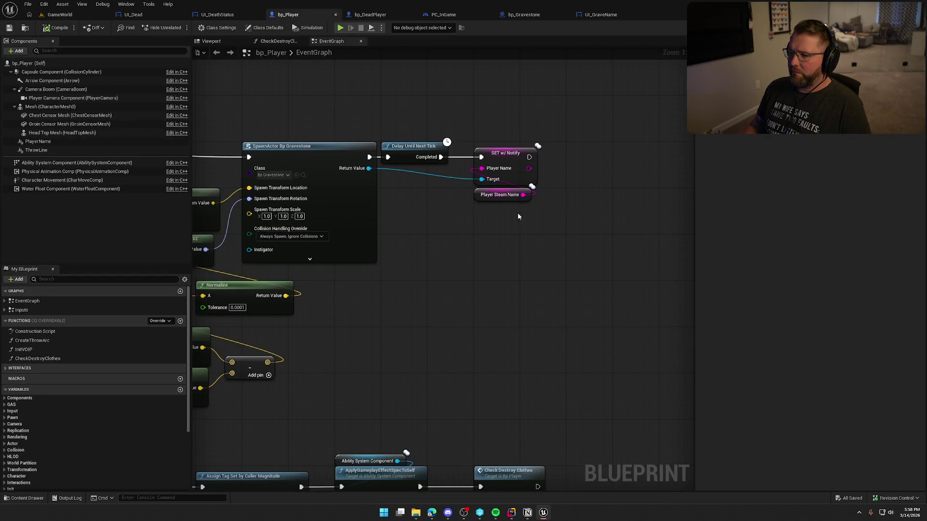
{"action": "left_click_drag", "start_coordinate": [528, 157], "coordinate": [590, 155]}
{"action": "key", "text": "BackSpace"}
{"action": "key", "text": "BackSpace"}
{"action": "type", "text": "print"}
{"action": "key", "text": "Return"}
{"action": "mouse_move", "coordinate": [522, 195]}
{"action": "left_mouse_down"}
{"action": "mouse_move", "coordinate": [556, 198]}
{"action": "mouse_move", "coordinate": [597, 174]}
{"action": "left_mouse_up"}
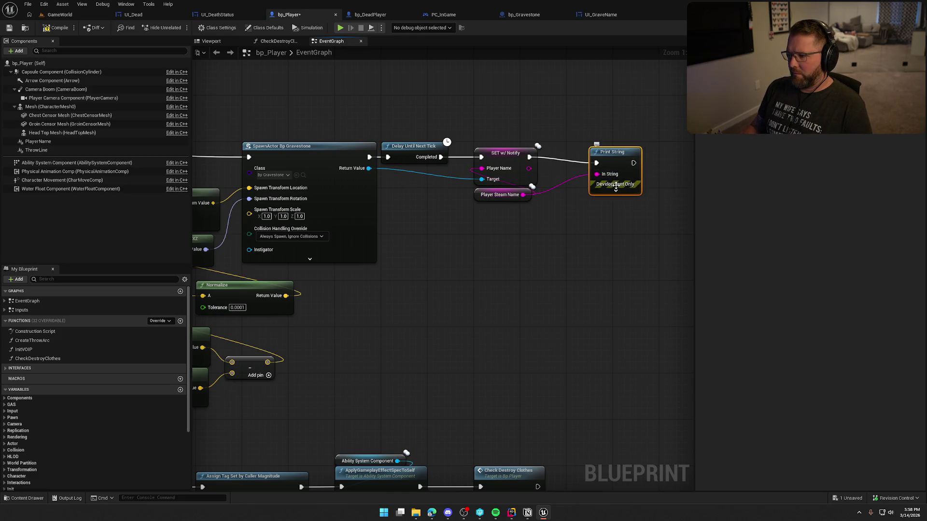
{"action": "left_click", "coordinate": [615, 189]}
{"action": "type", "text": "10"}
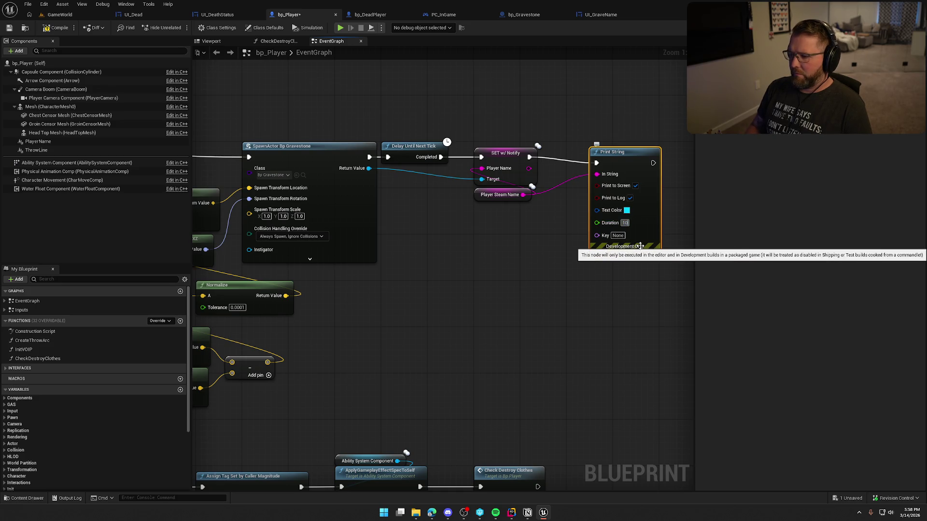
{"action": "key", "text": "Return"}
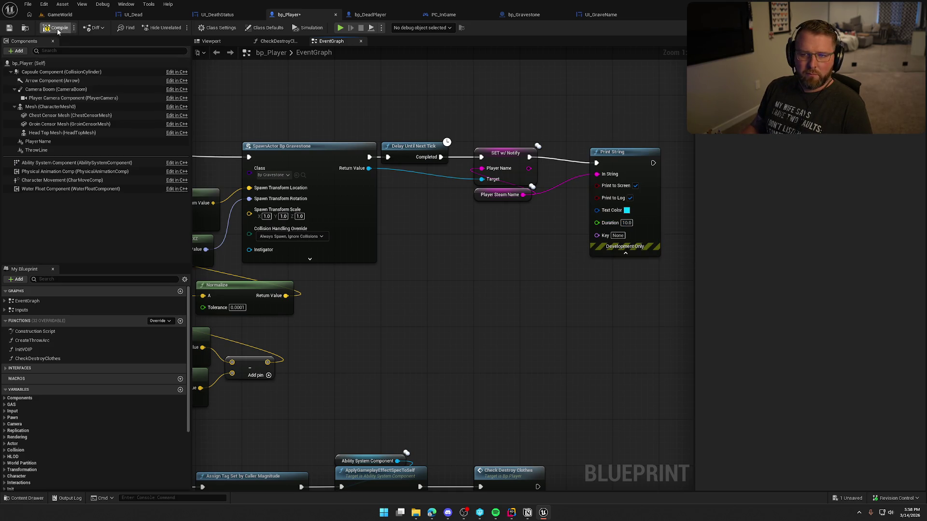
Step: Start a new GameWorld play session, head toward the river, and type 'suicide' in the console
{"action": "left_click", "coordinate": [54, 15]}
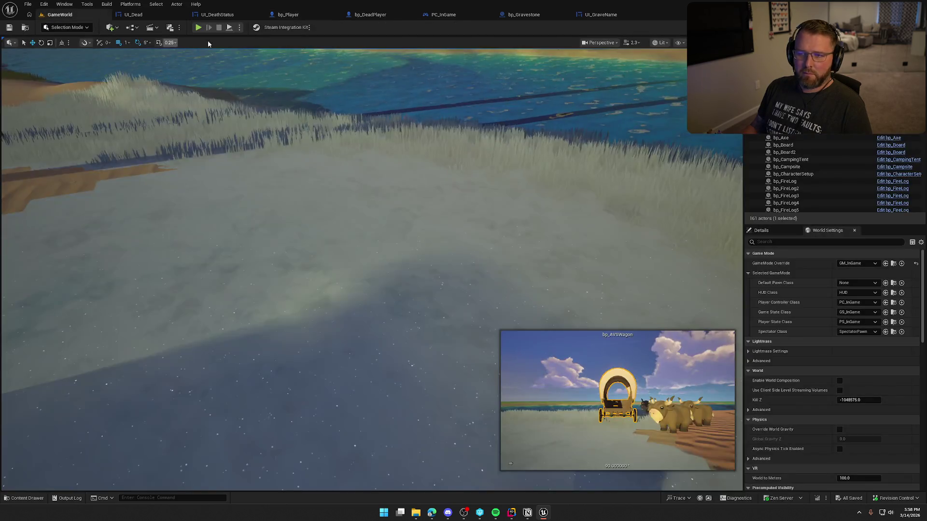
{"action": "left_click", "coordinate": [198, 27]}
{"action": "key", "text": "w"}
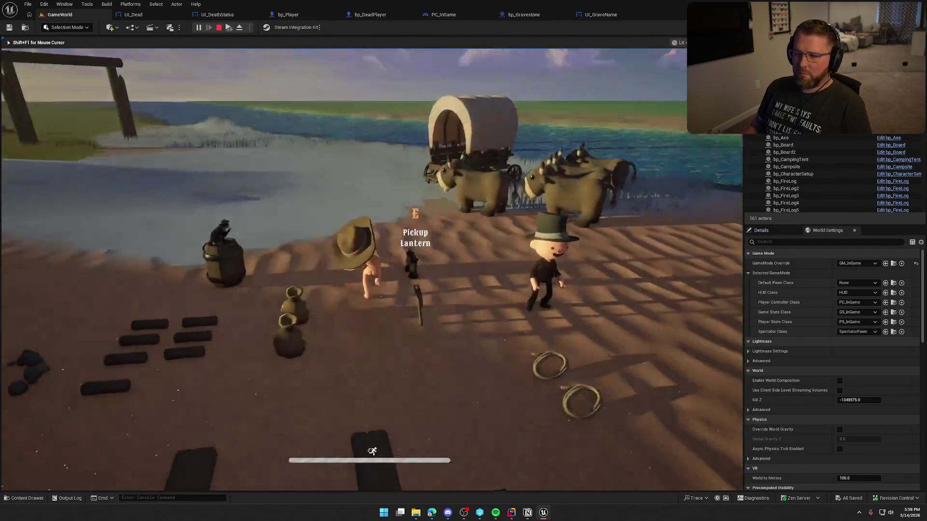
{"action": "key", "text": "w"}
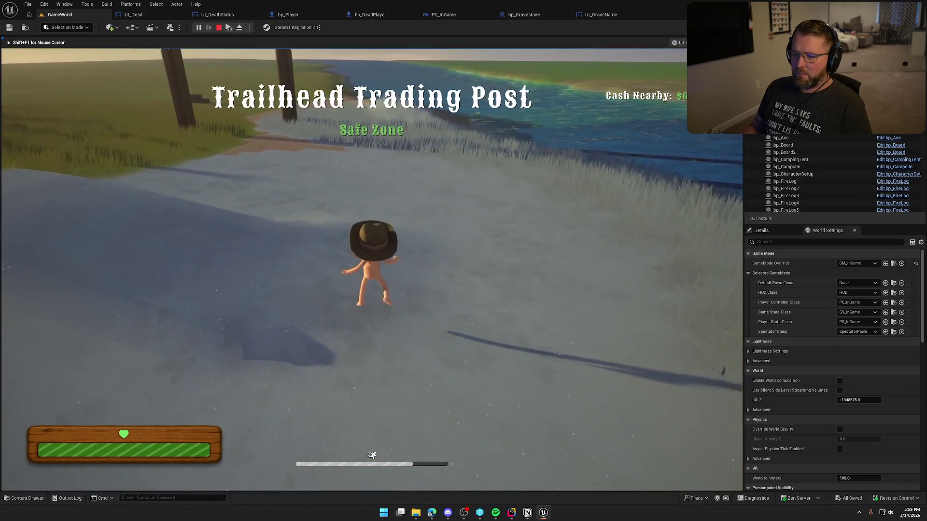
{"action": "key", "text": "grave"}
{"action": "type", "text": "suicide"}
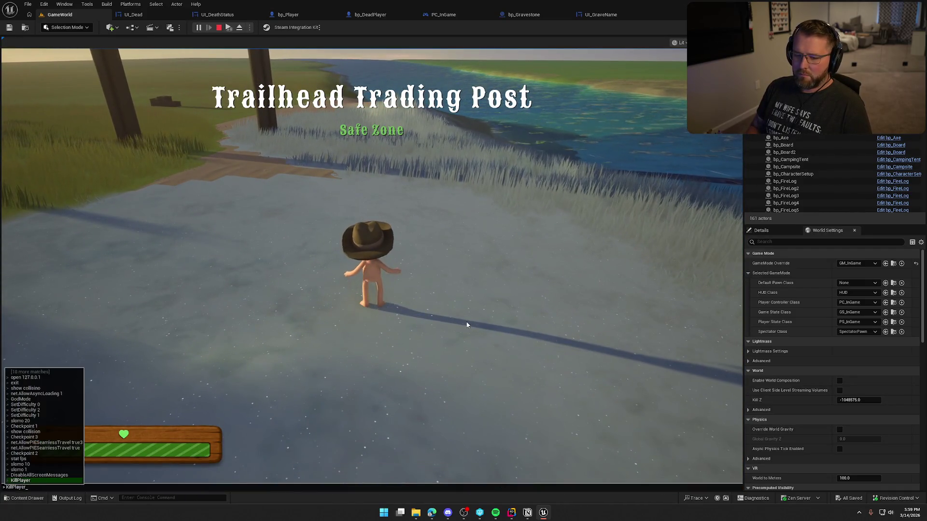